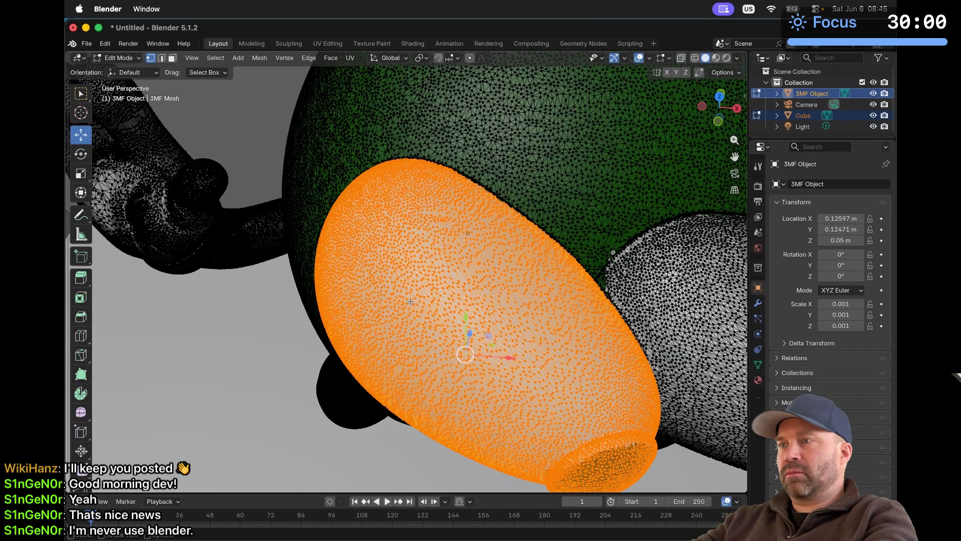
Step: Orbit to face the character, pick the Rotate tool, and zoom toward the leg piece
middle_drag(410, 301, 409, 349)
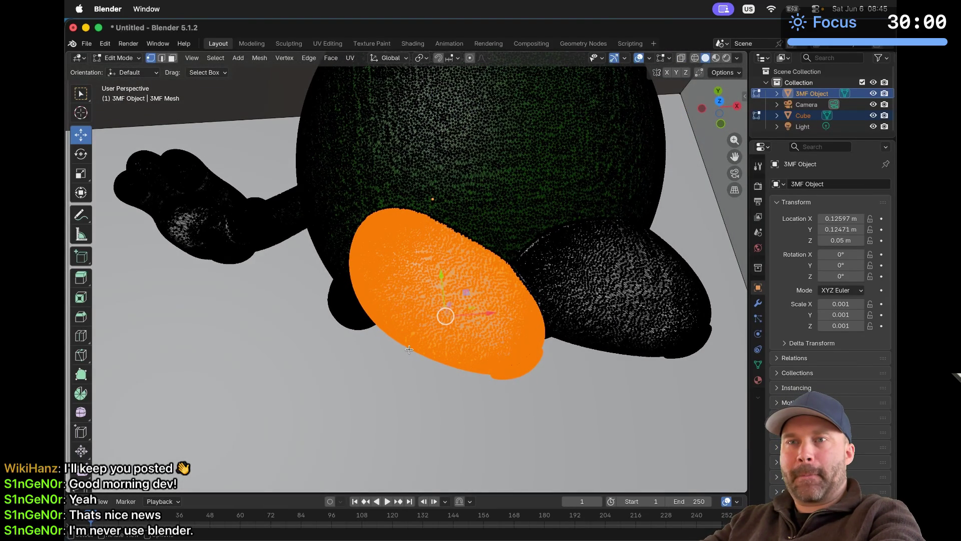
middle_drag(409, 349, 409, 349)
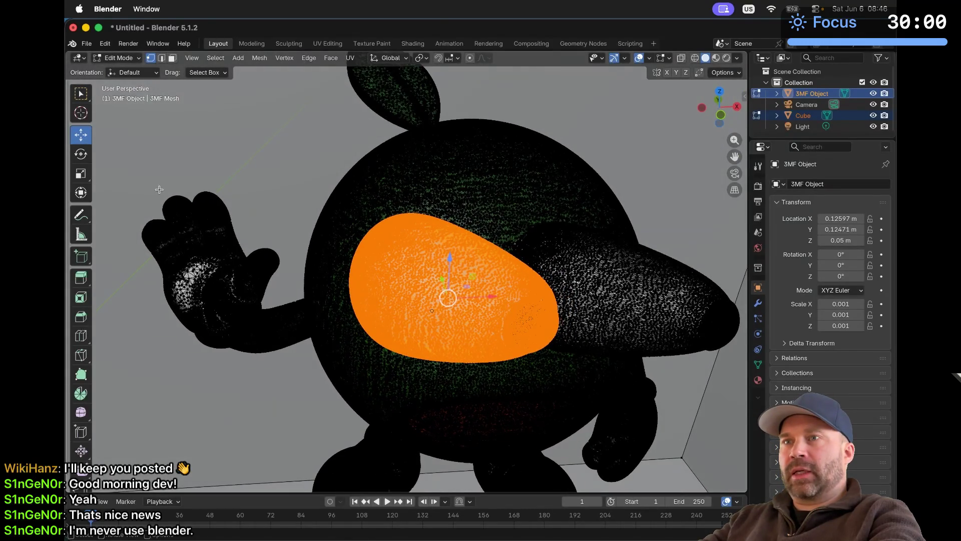
click(81, 155)
middle_drag(275, 258, 275, 257)
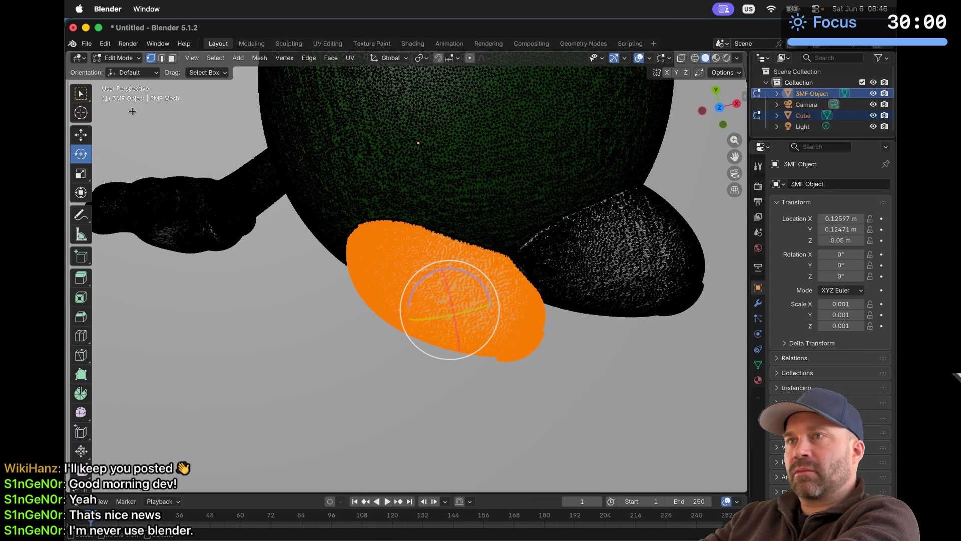
click(215, 73)
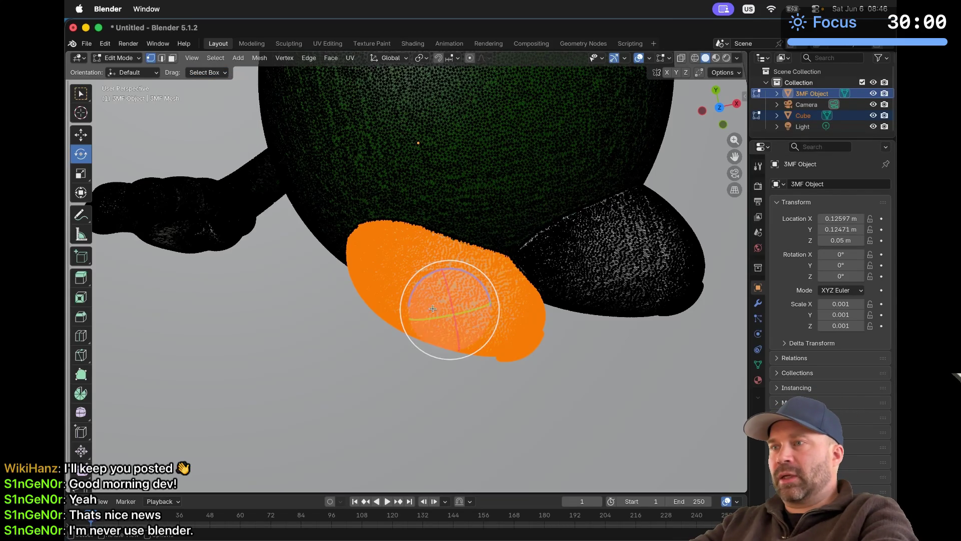
middle_drag(440, 310, 455, 328)
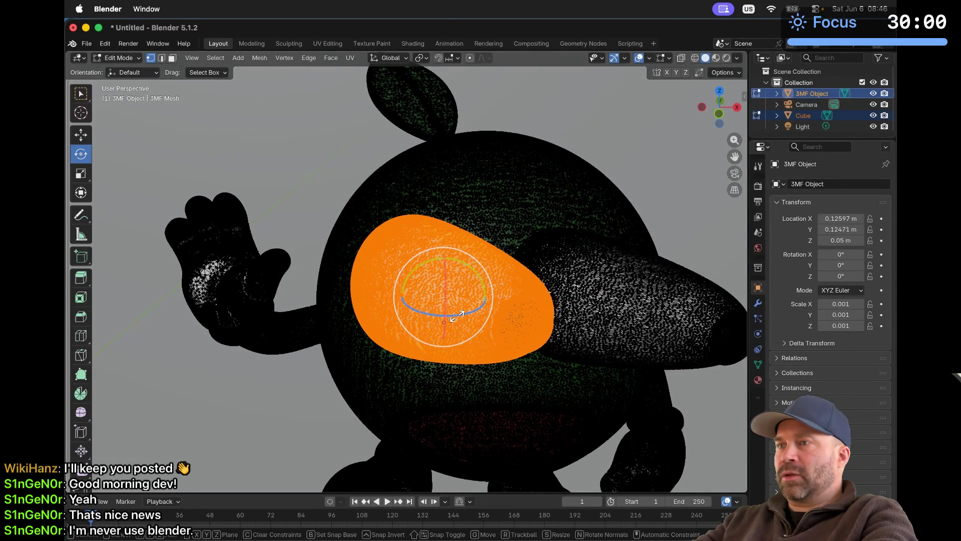
Step: Rotate the leg piece about -43° around Z and move it down and left
drag(460, 316, 440, 317)
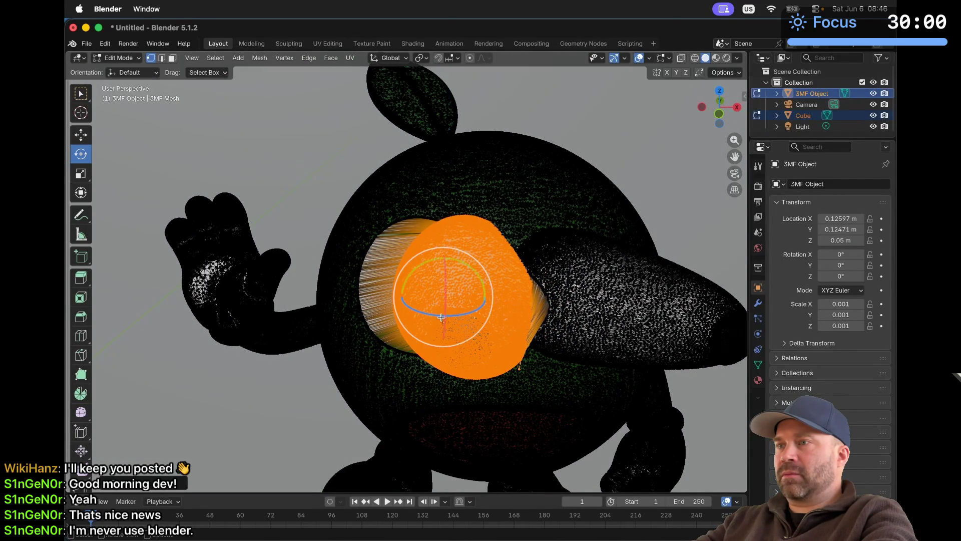
middle_drag(440, 316, 441, 317)
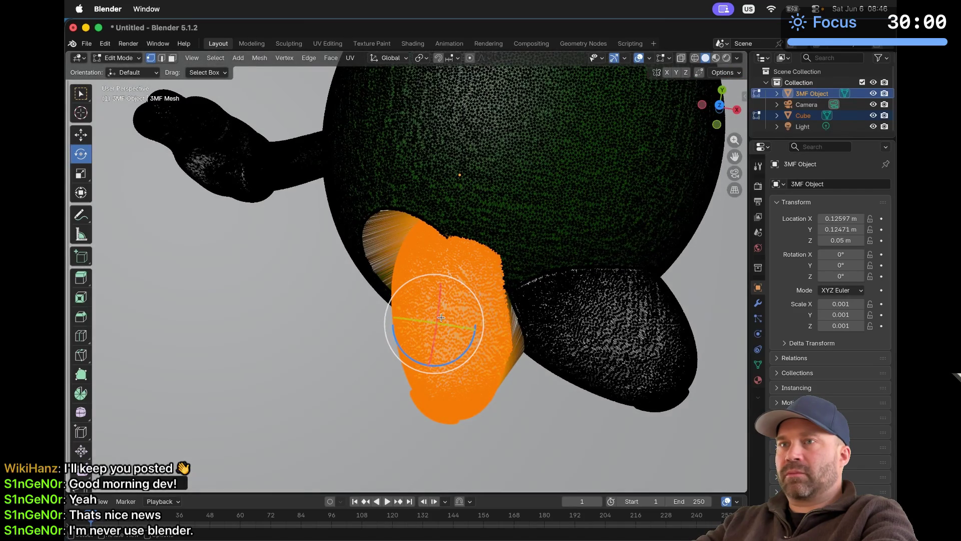
click(80, 134)
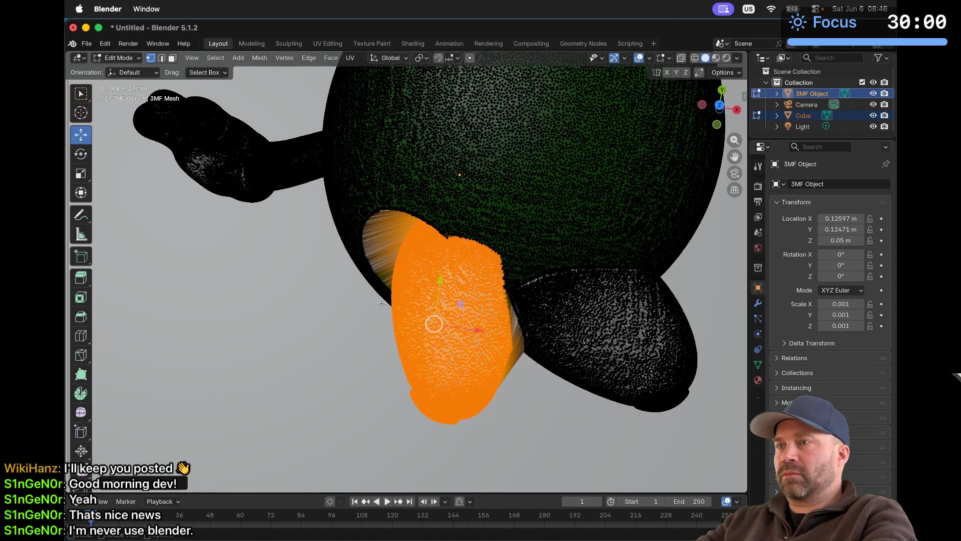
drag(435, 325, 396, 337)
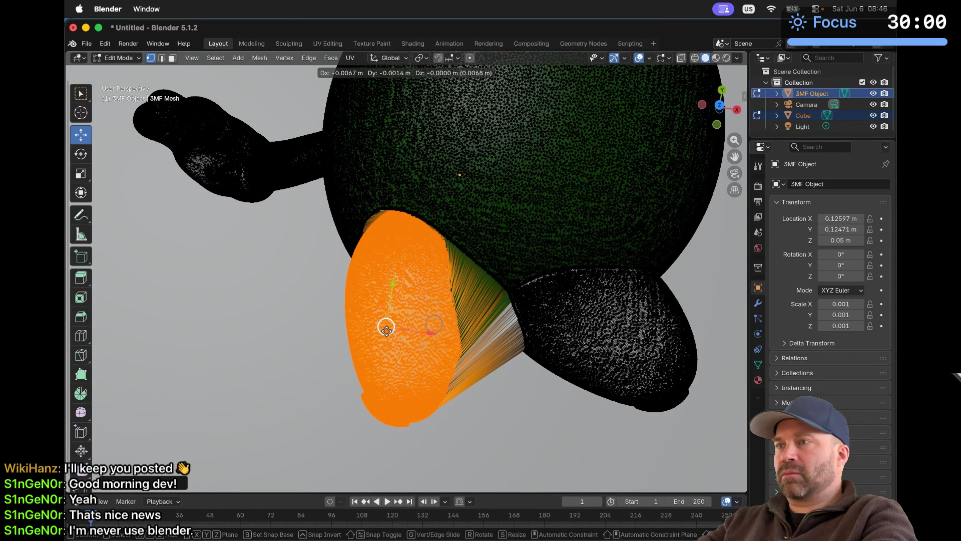
drag(386, 329, 386, 330)
middle_drag(387, 330, 386, 331)
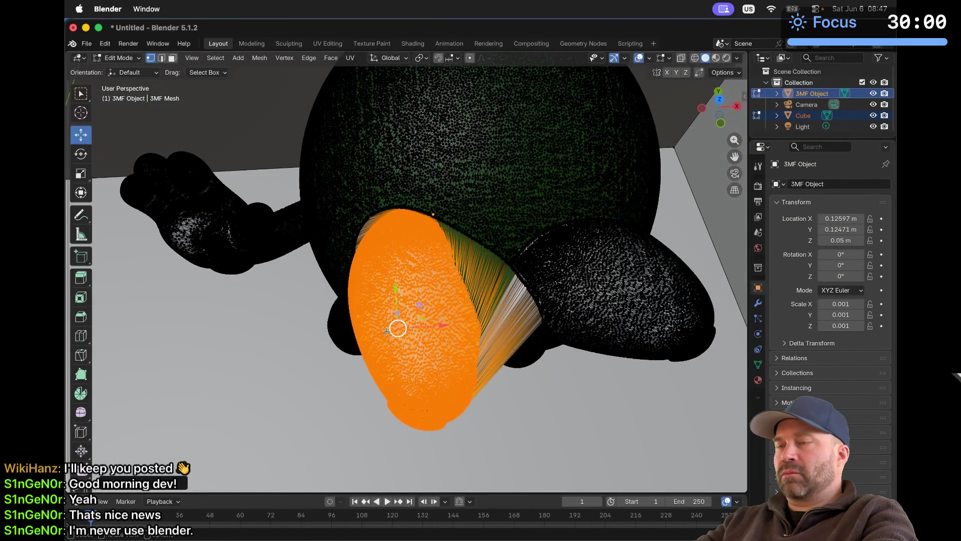
scroll(386, 331, down, 5)
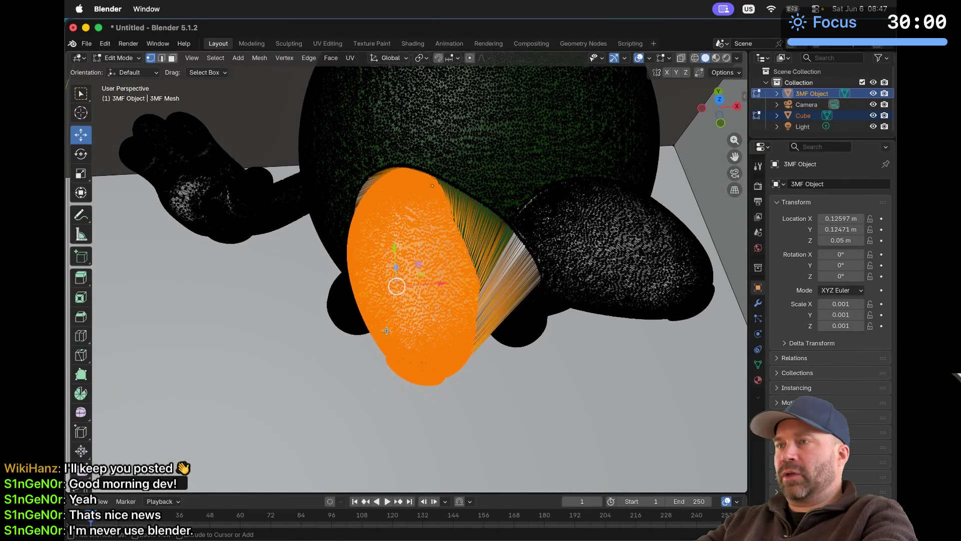
middle_drag(386, 331, 387, 330)
scroll(386, 330, up, 5)
scroll(386, 330, down, 5)
Step: Rotate the leg piece a further ~7° and nudge it into its final position
key(shift+space)
key(r)
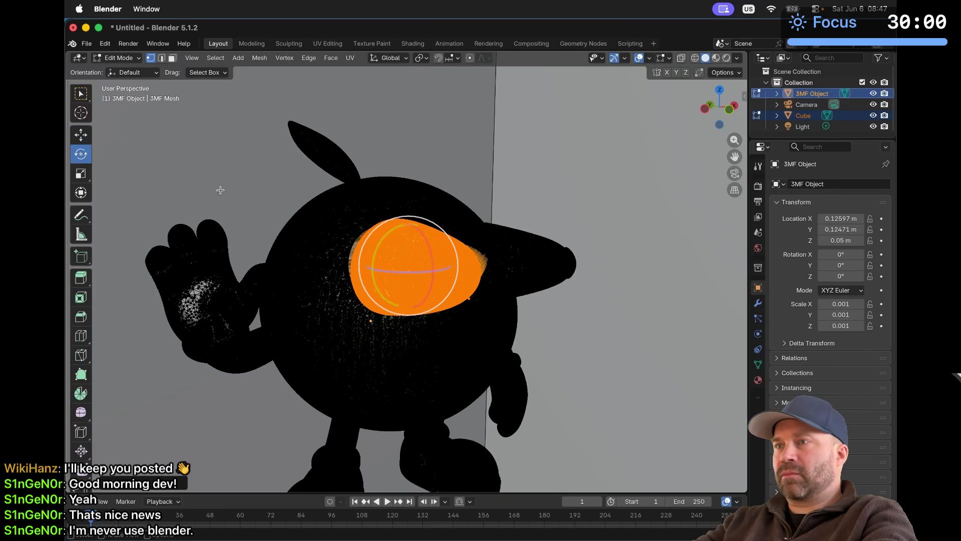
middle_drag(414, 272, 407, 276)
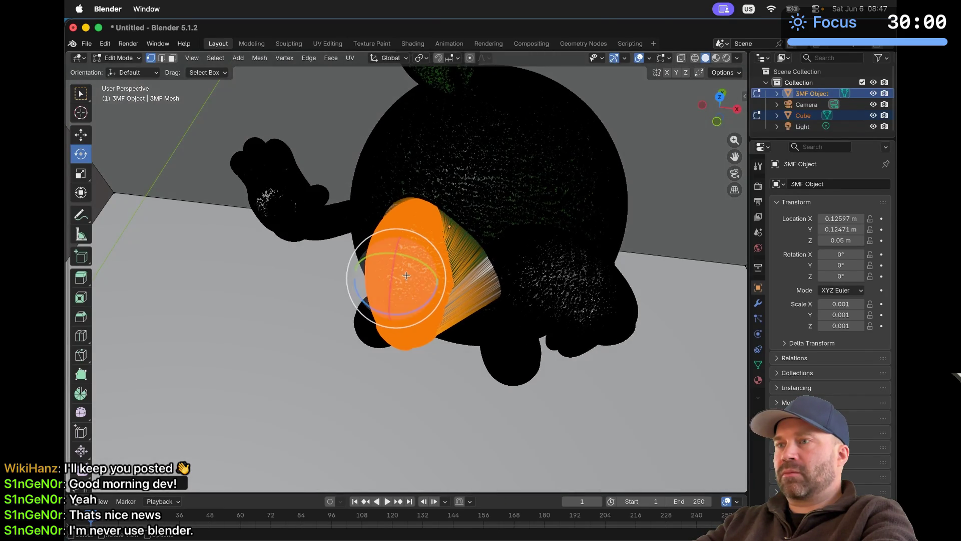
drag(367, 306, 373, 308)
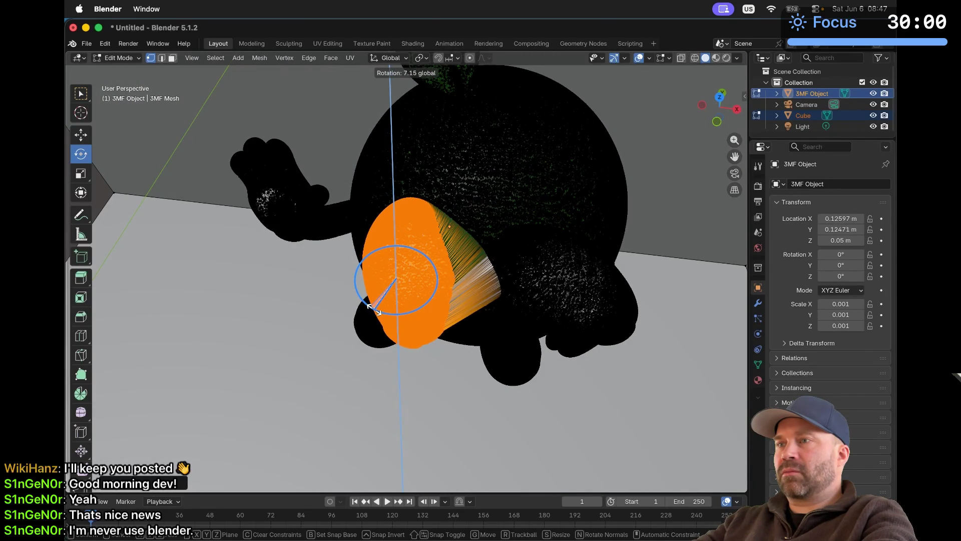
drag(373, 307, 402, 287)
key(shift+space)
key(g)
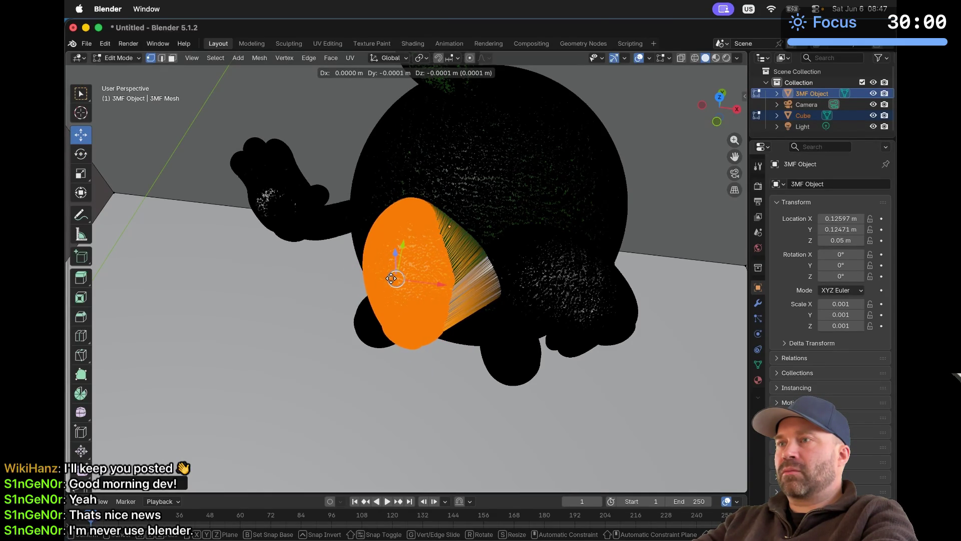
drag(393, 279, 392, 279)
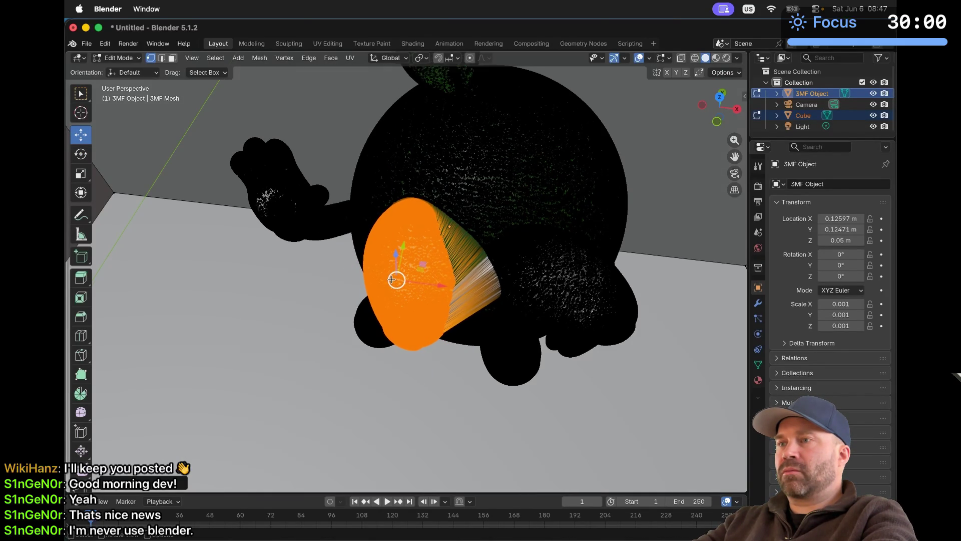
middle_drag(391, 279, 392, 278)
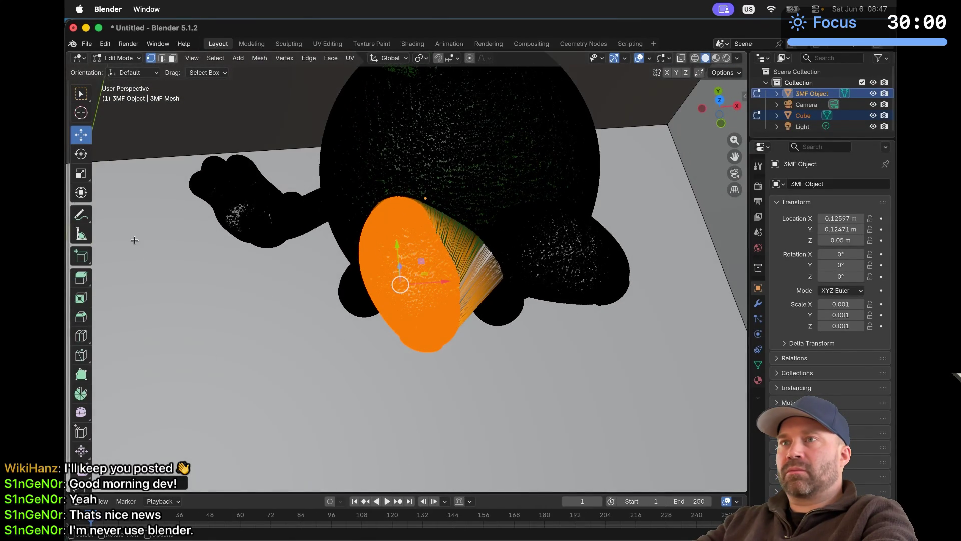
click(128, 56)
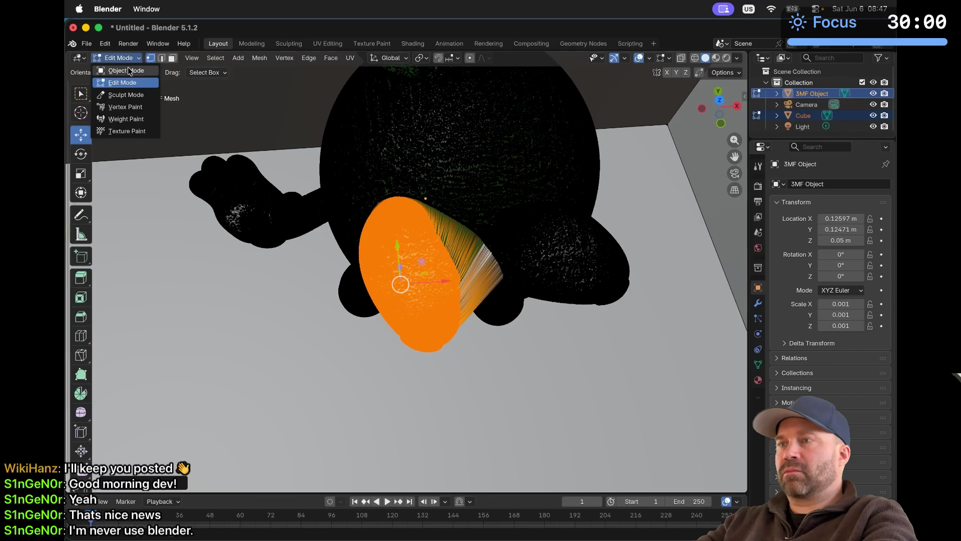
click(130, 72)
middle_drag(315, 187, 320, 195)
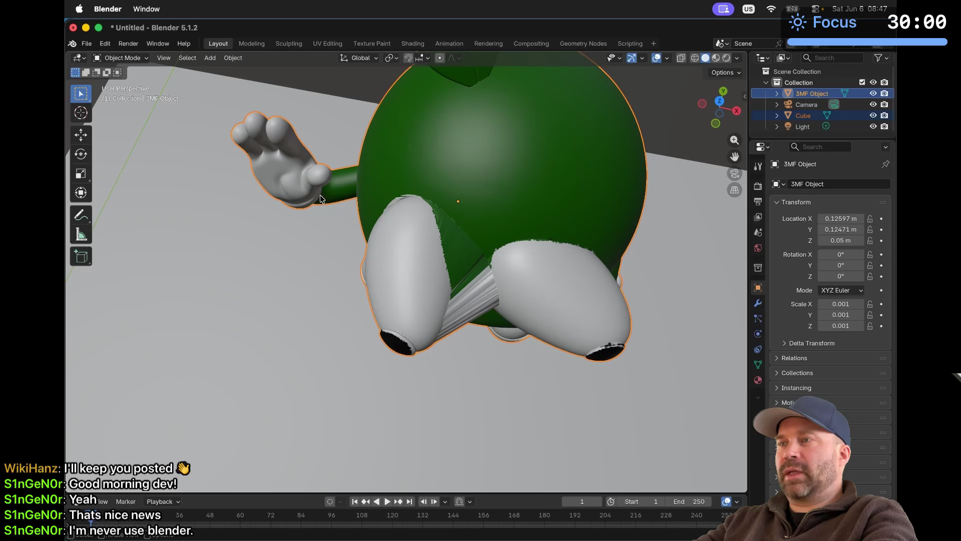
click(111, 59)
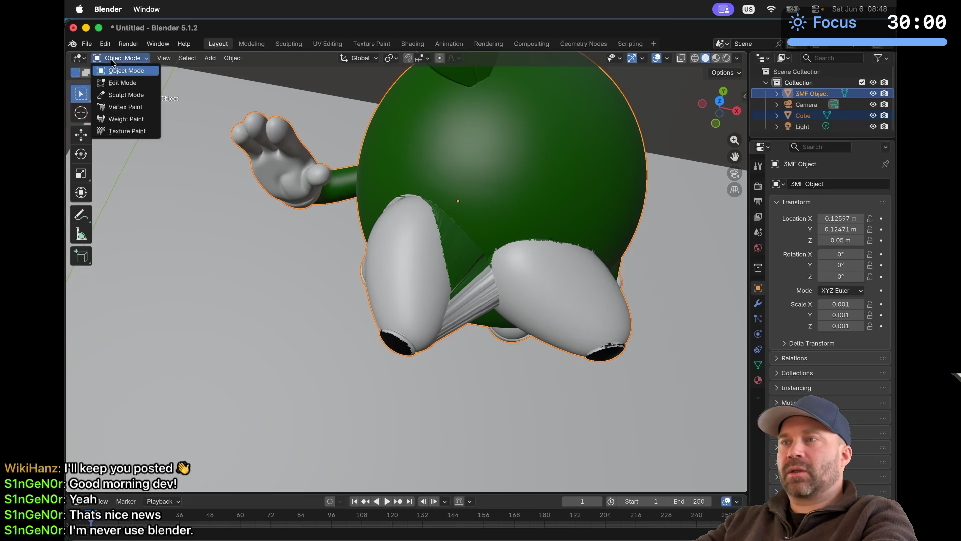
click(118, 88)
click(121, 58)
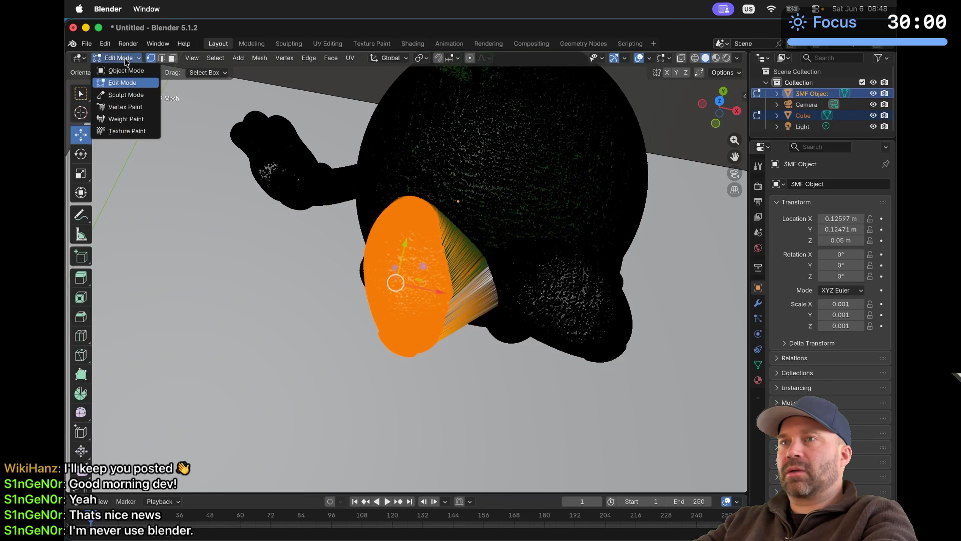
click(125, 71)
click(122, 58)
click(124, 82)
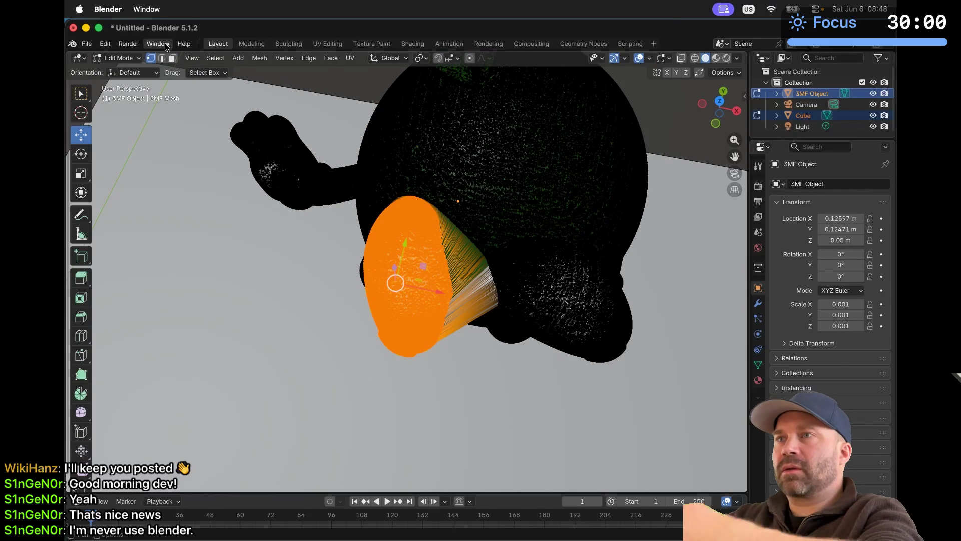
click(131, 45)
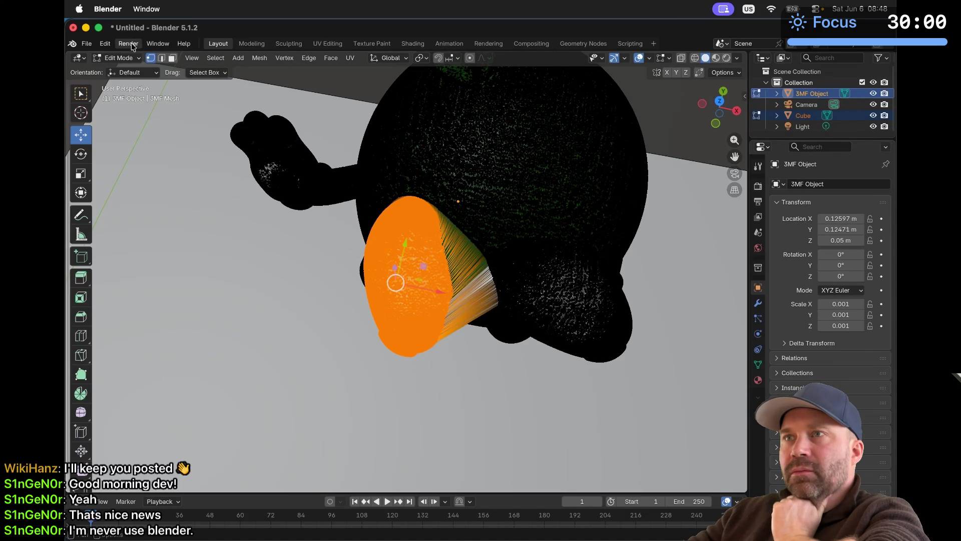
click(105, 46)
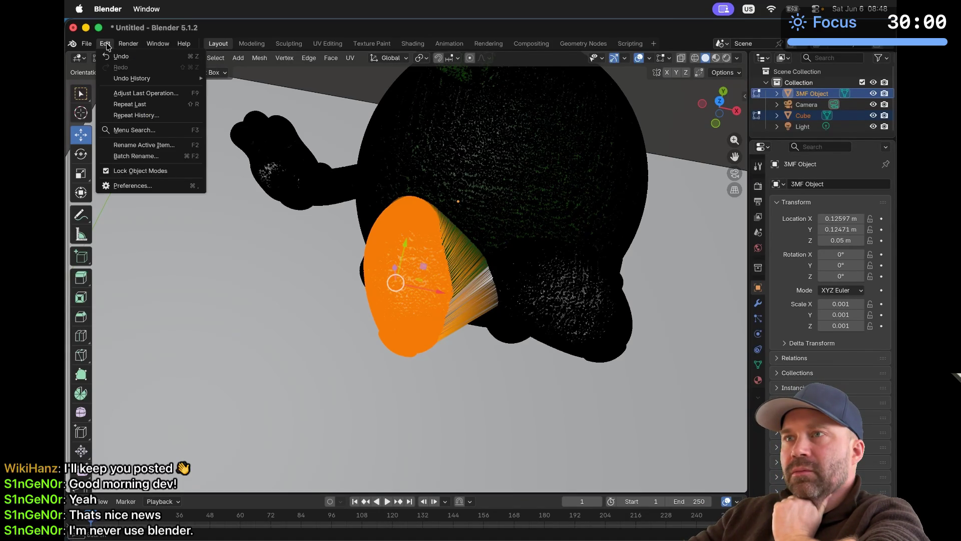
Step: Select the whole connected leg piece and apply Connect Vertex Pairs to it
right_click(381, 252)
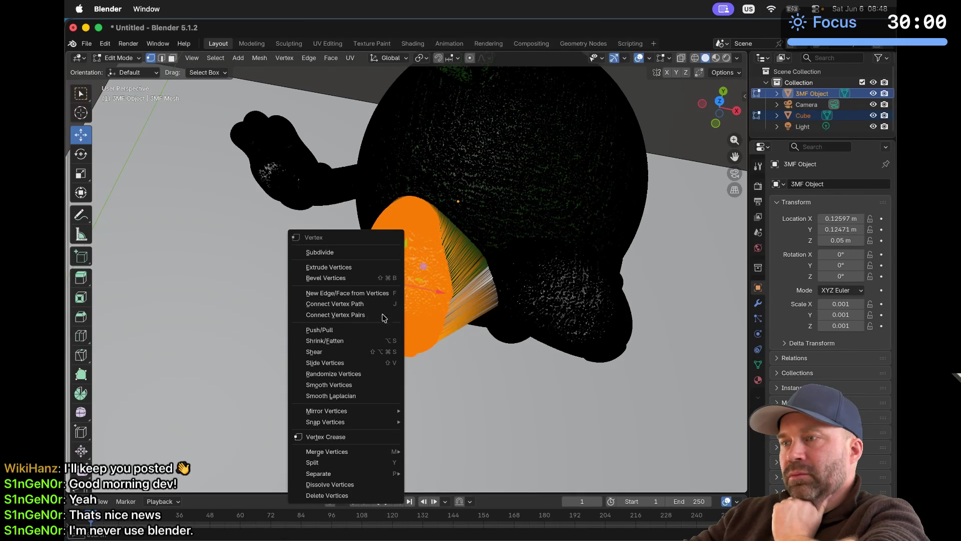
mouse_move(367, 453)
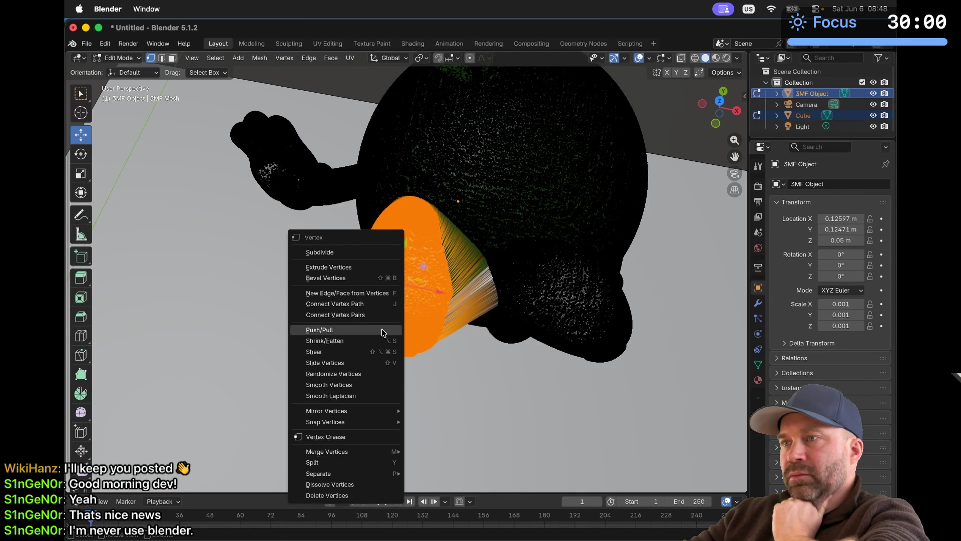
click(334, 304)
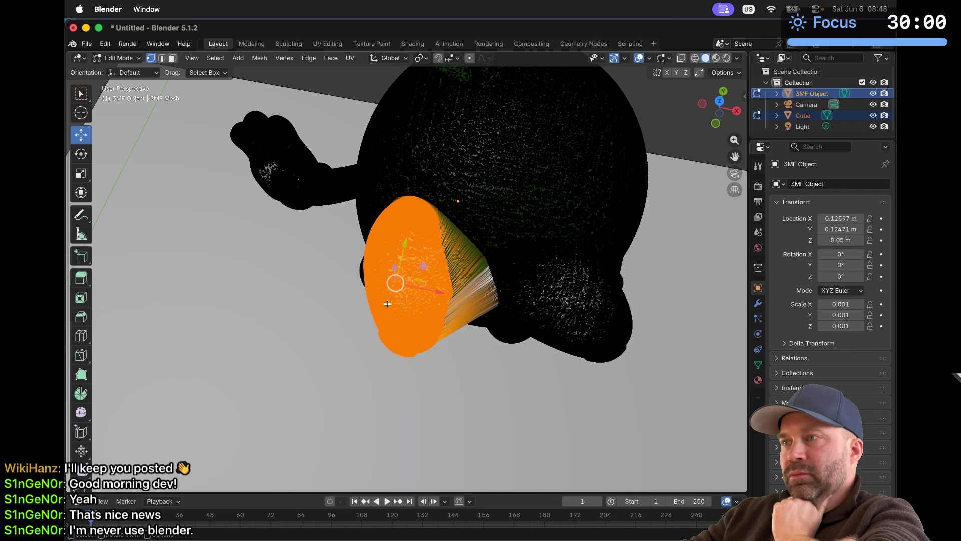
click(427, 356)
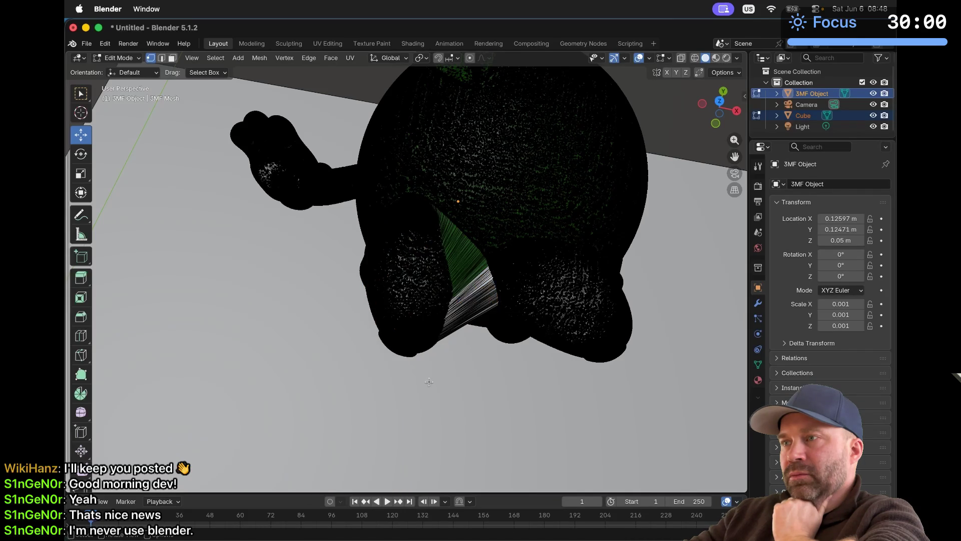
click(414, 298)
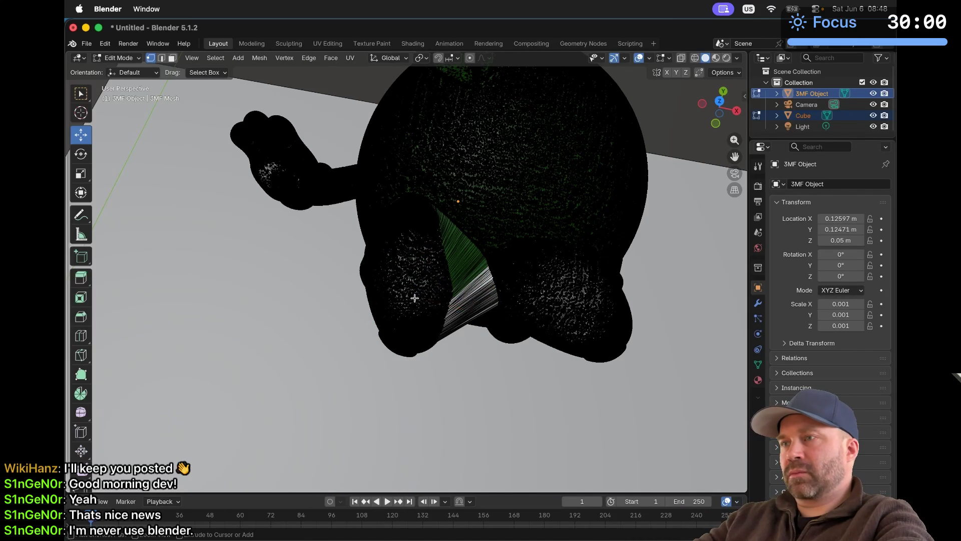
key(ctrl+l)
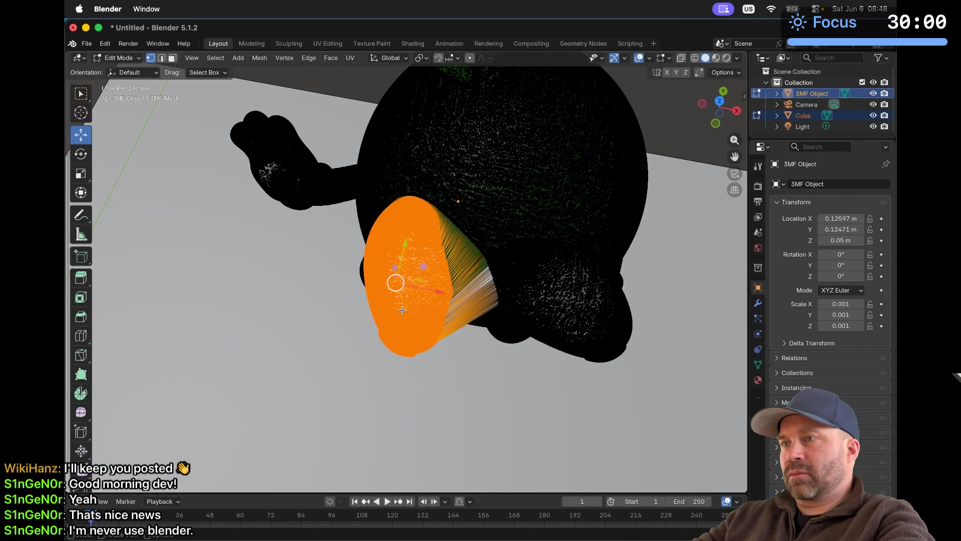
right_click(402, 310)
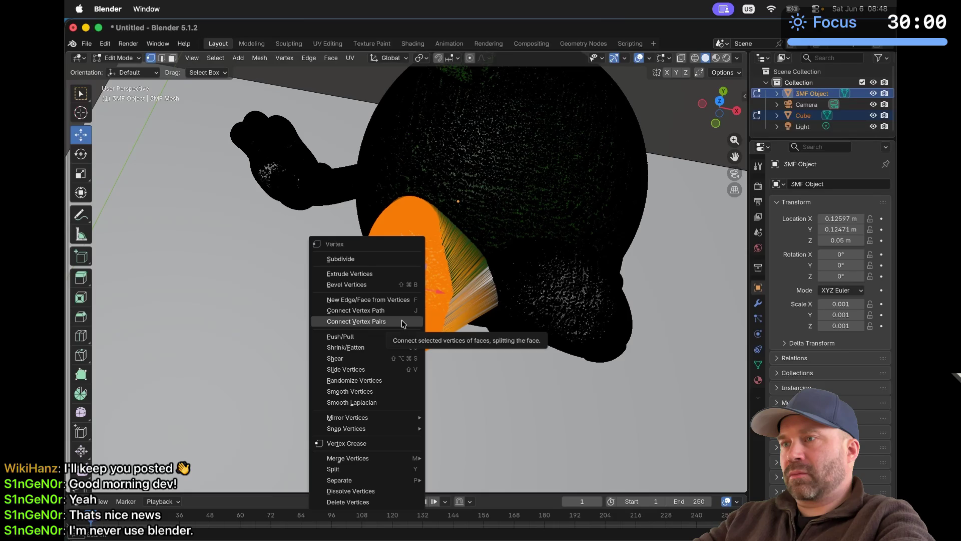
click(403, 322)
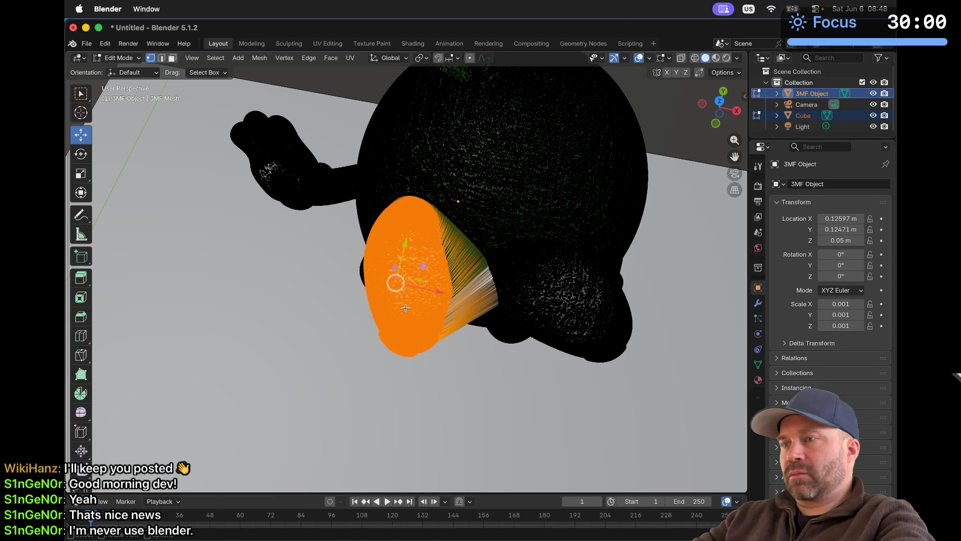
Step: Apply Merge Vertices At Center, then reopen the Vertex menu and dismiss it unchanged
right_click(405, 308)
mouse_move(405, 404)
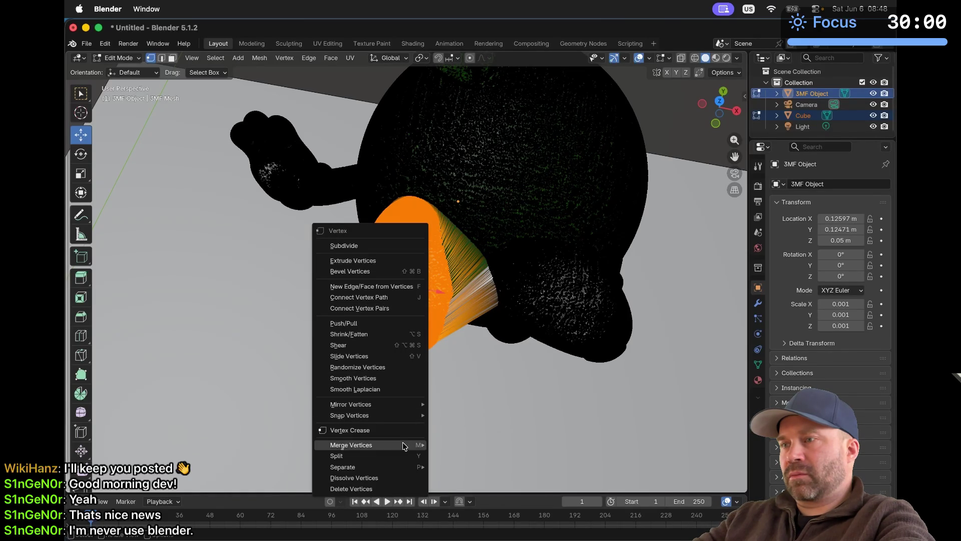
mouse_move(406, 445)
click(442, 445)
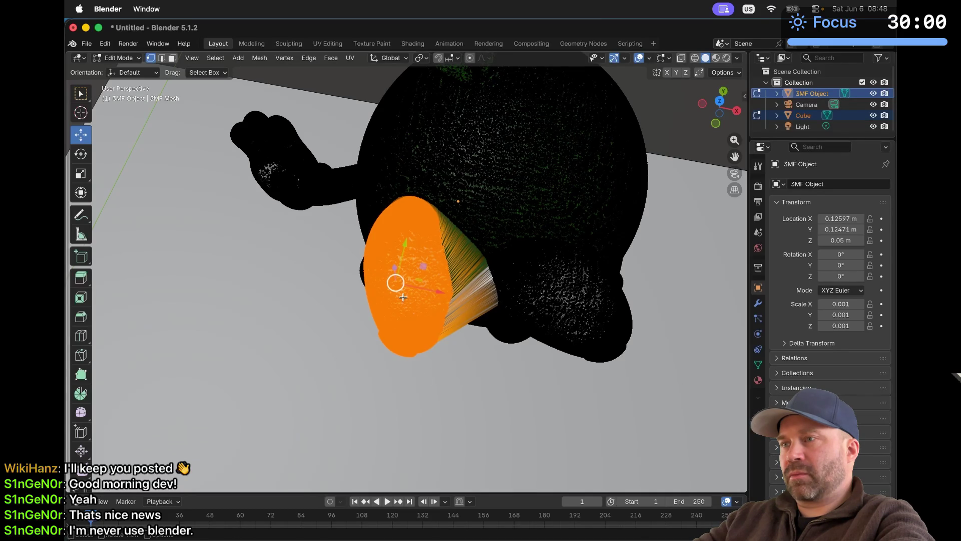
key(ctrl+v)
mouse_move(404, 316)
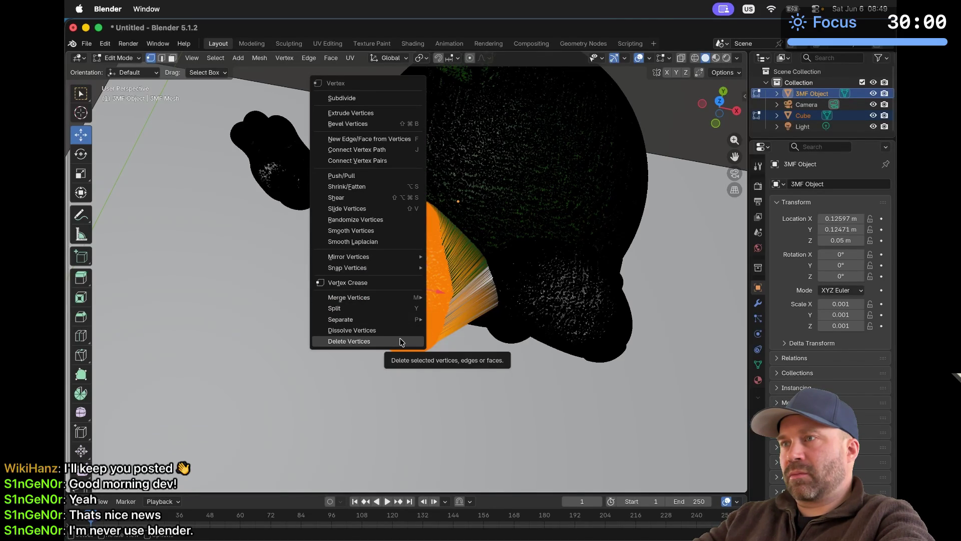
click(391, 230)
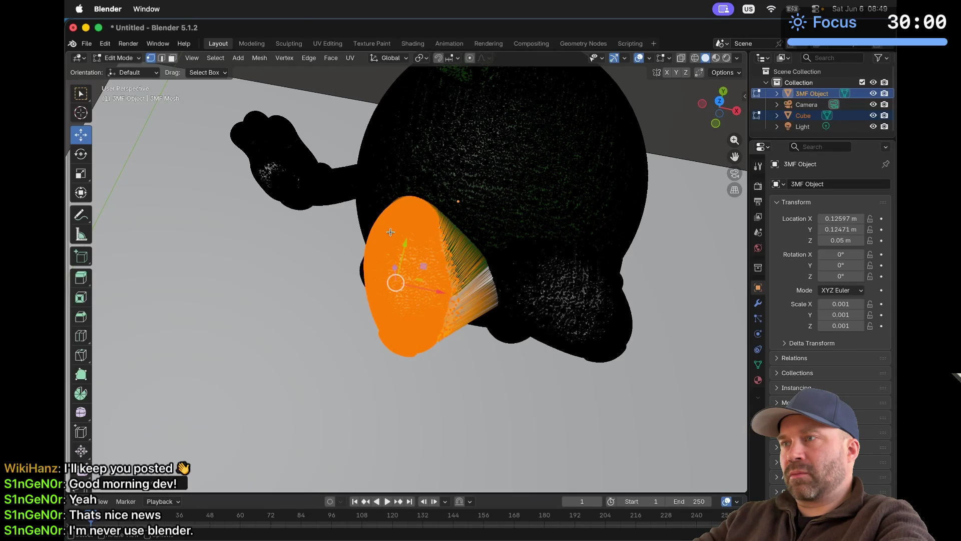
Step: Deselect all, view the foot from the side, and select its linked piece with L
scroll(453, 300, up, 10)
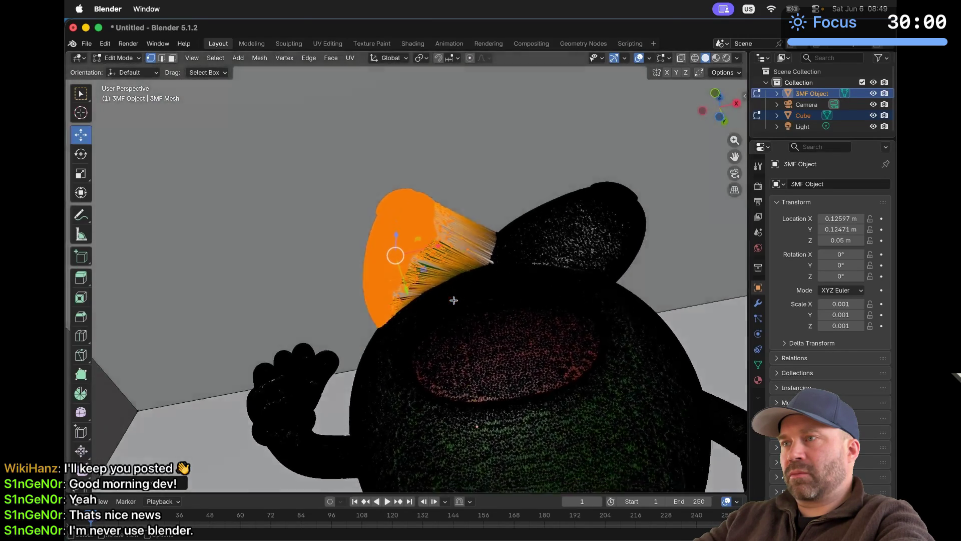
scroll(454, 300, up, 10)
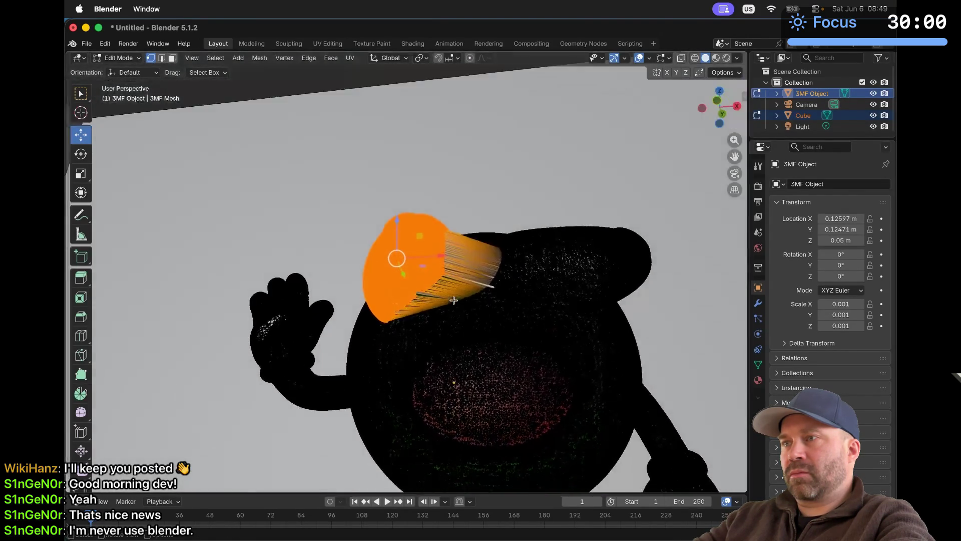
scroll(454, 300, up, 10)
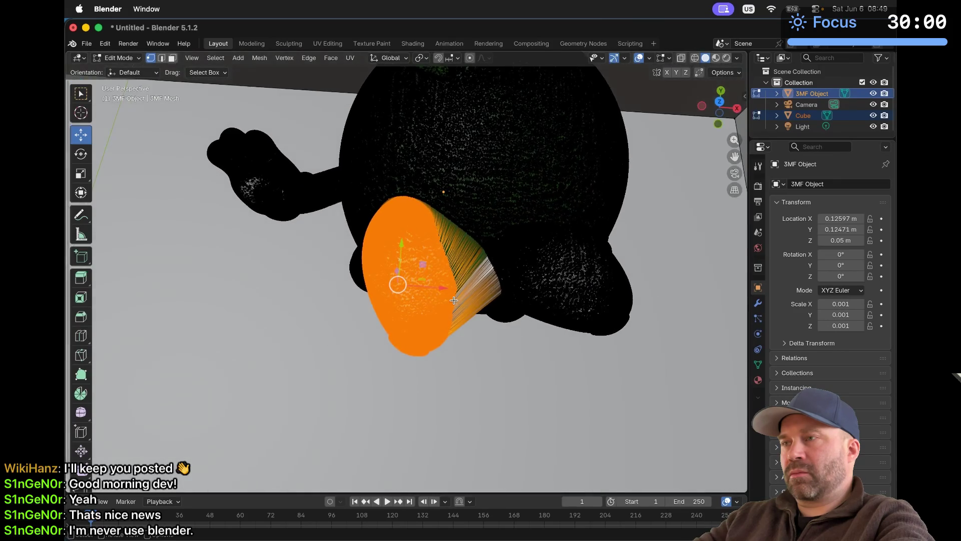
click(478, 393)
scroll(469, 307, up, 10)
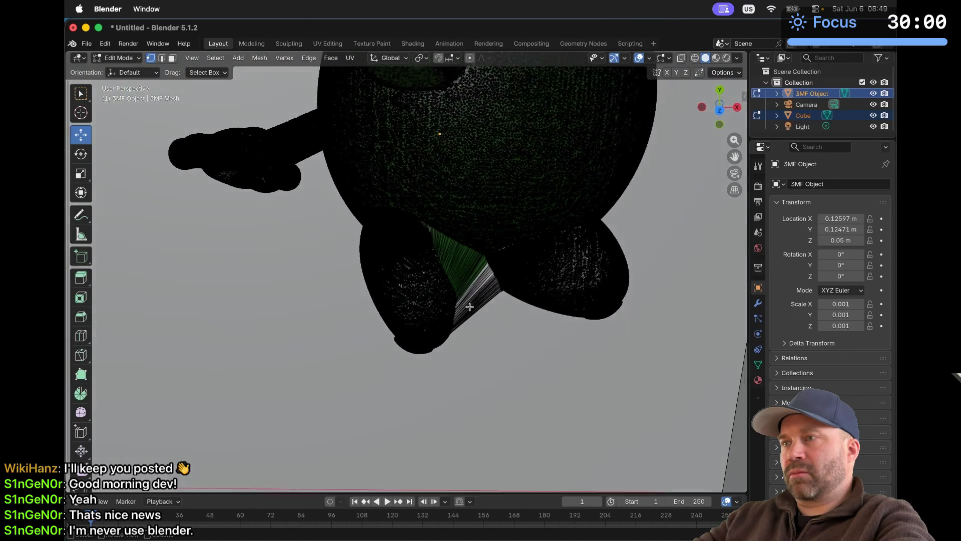
scroll(469, 306, down, 10)
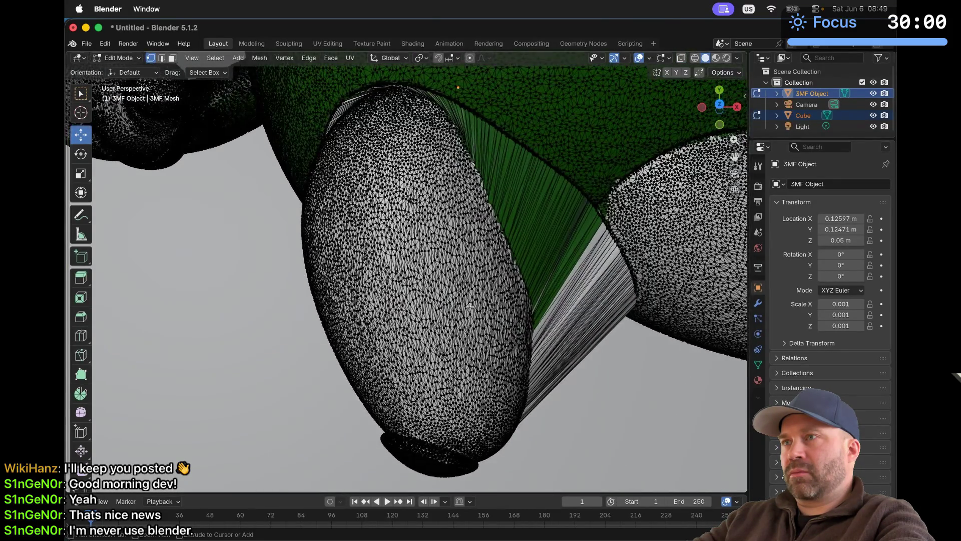
middle_drag(469, 307, 391, 268)
key(l)
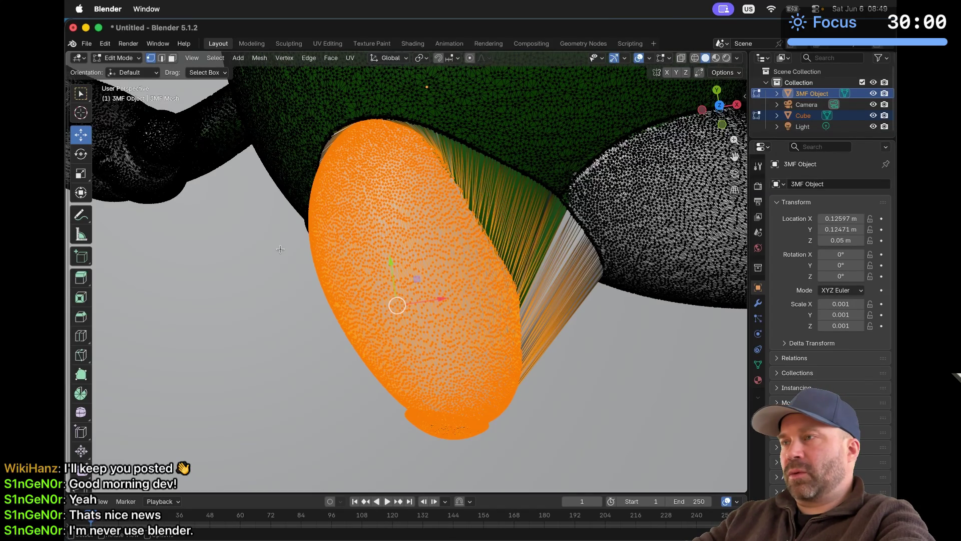
Step: Undo the stretched-face edits back to a compact blob, then switch to Firefox
middle_drag(374, 290, 373, 290)
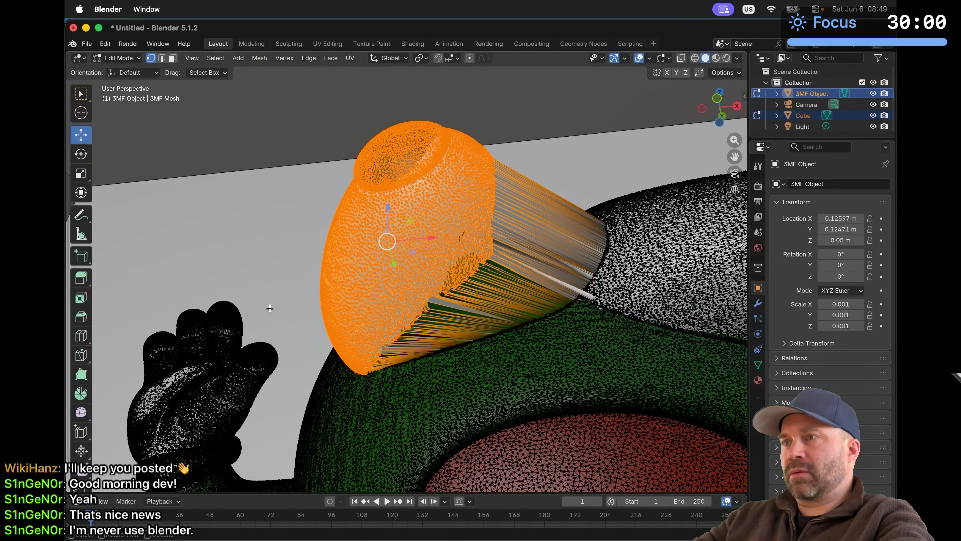
key(Tab)
key(Tab)
key(Tab)
key(ctrl+z)
key(ctrl+z)
key(ctrl+z)
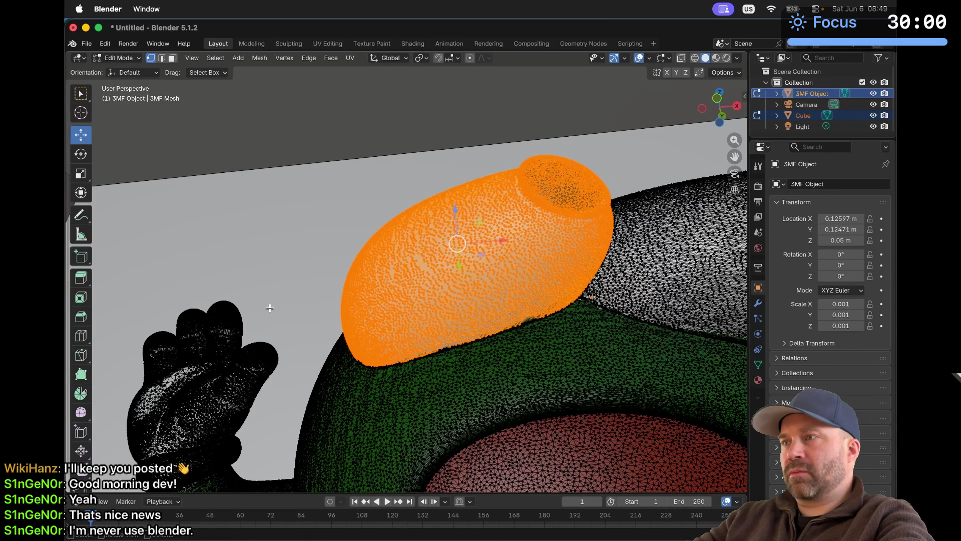
scroll(270, 307, up, 10)
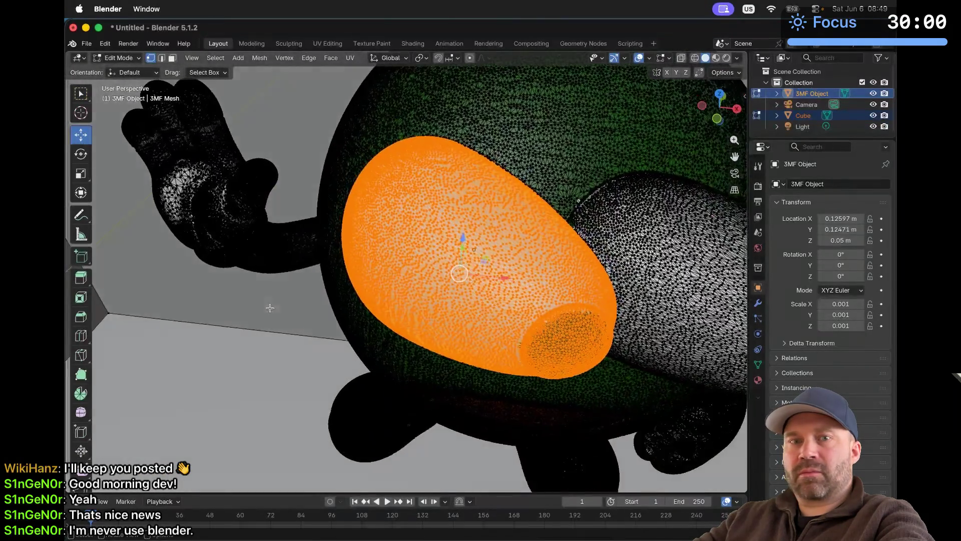
scroll(269, 307, up, 10)
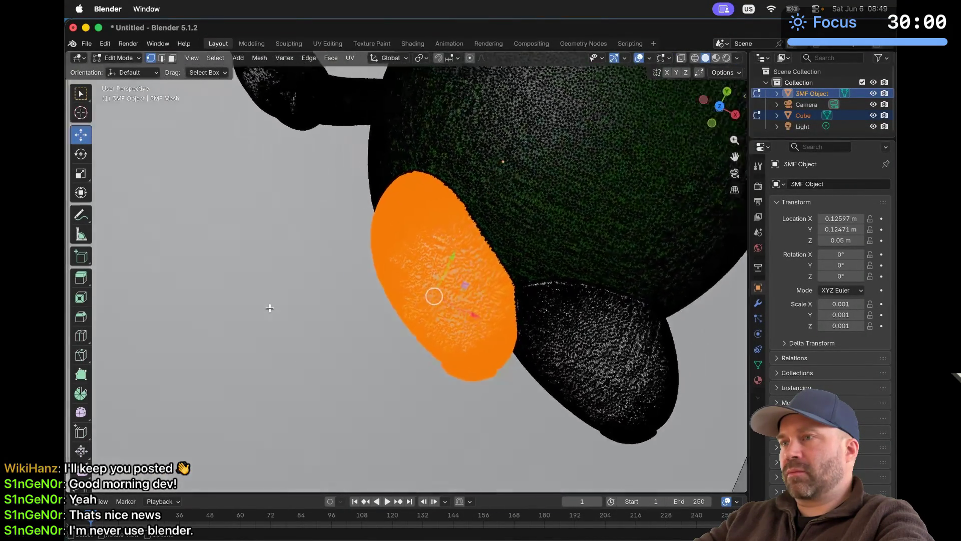
scroll(270, 307, down, 10)
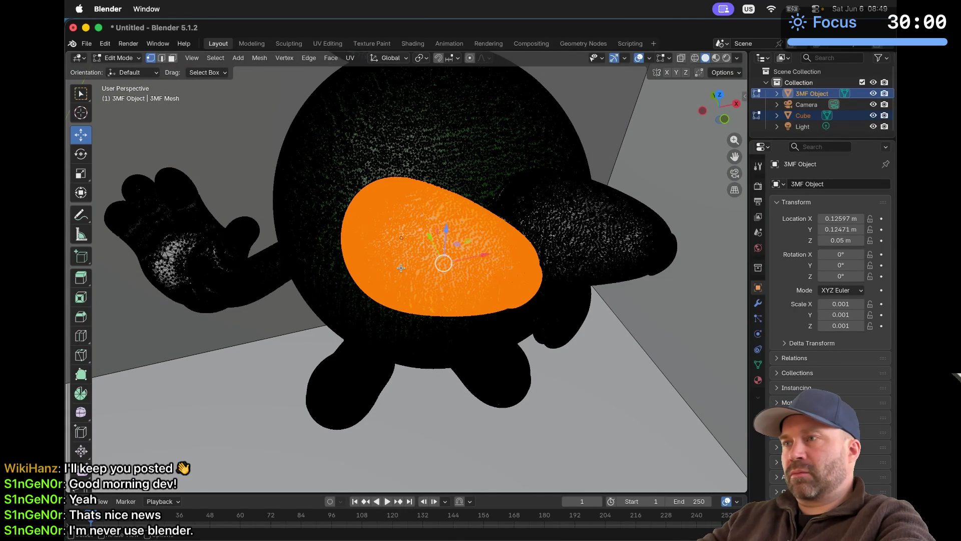
key(super+Tab)
Step: Search Google for 'blender save selection', expand the AI Overview, then return to Blender
click(400, 268)
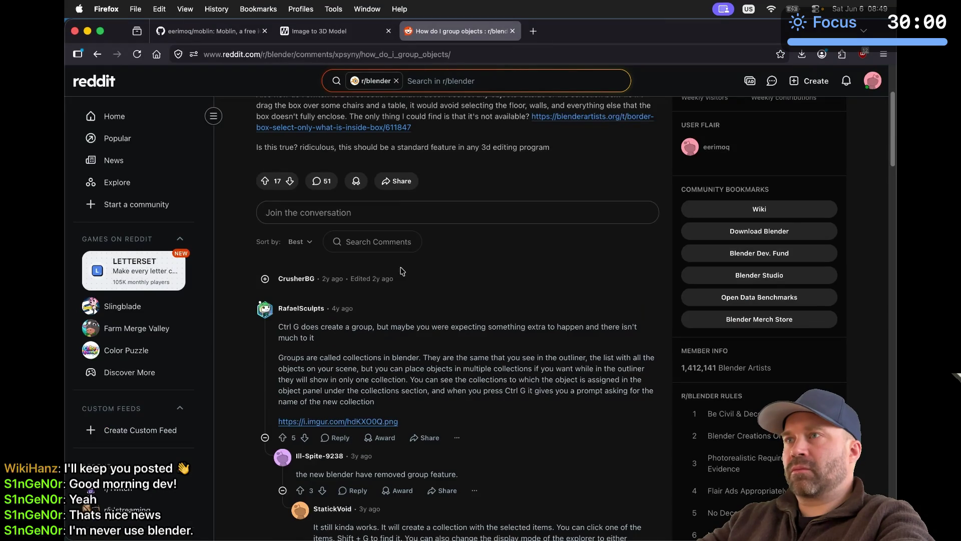
click(386, 55)
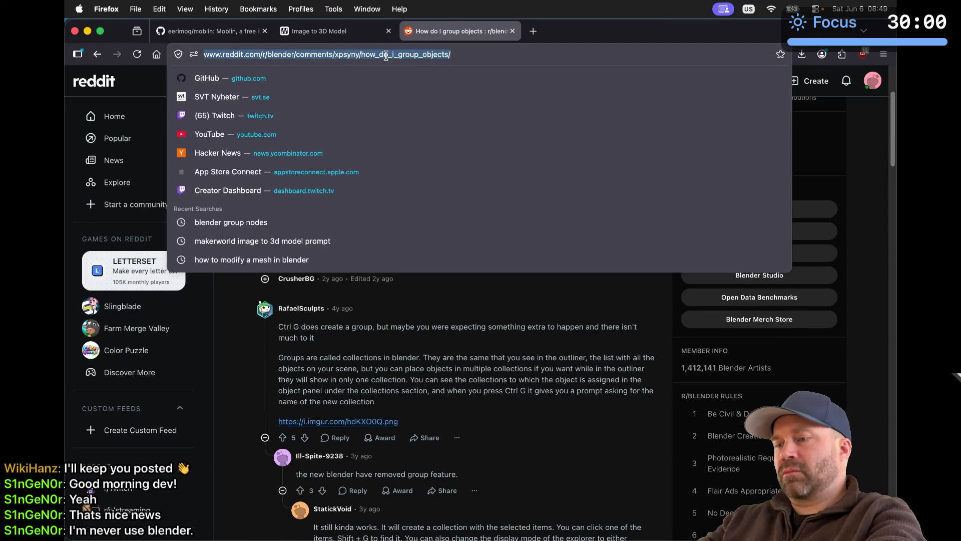
text(blender save )
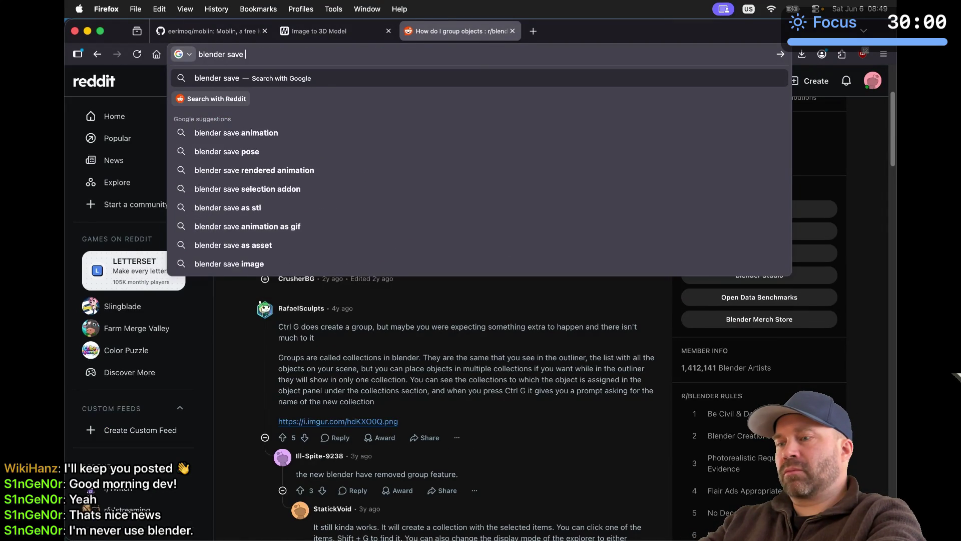
text(selection)
key(Return)
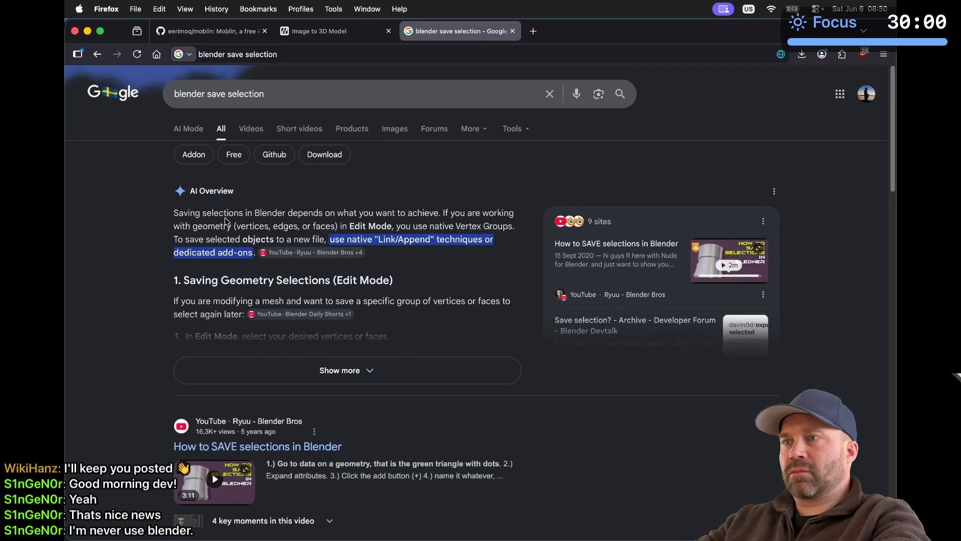
click(218, 370)
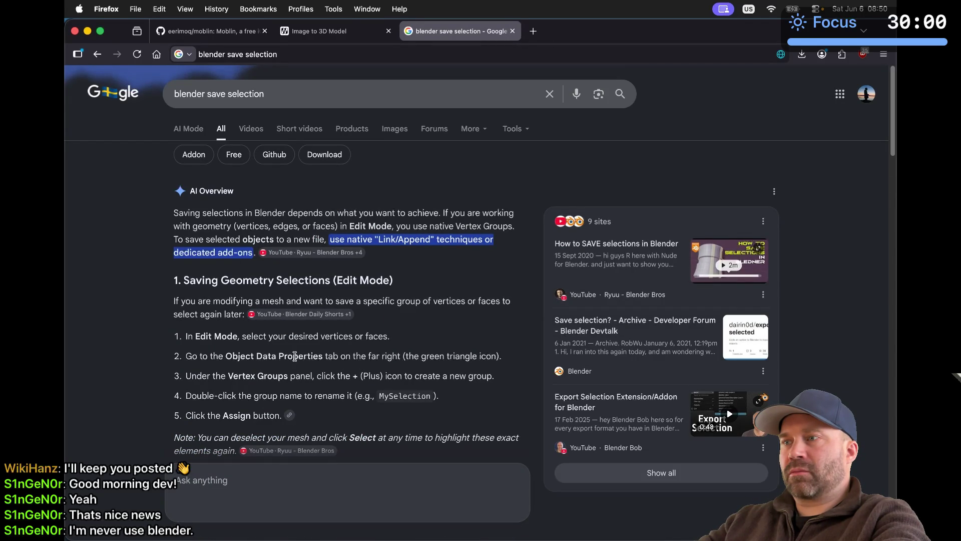
scroll(295, 358, down, 2)
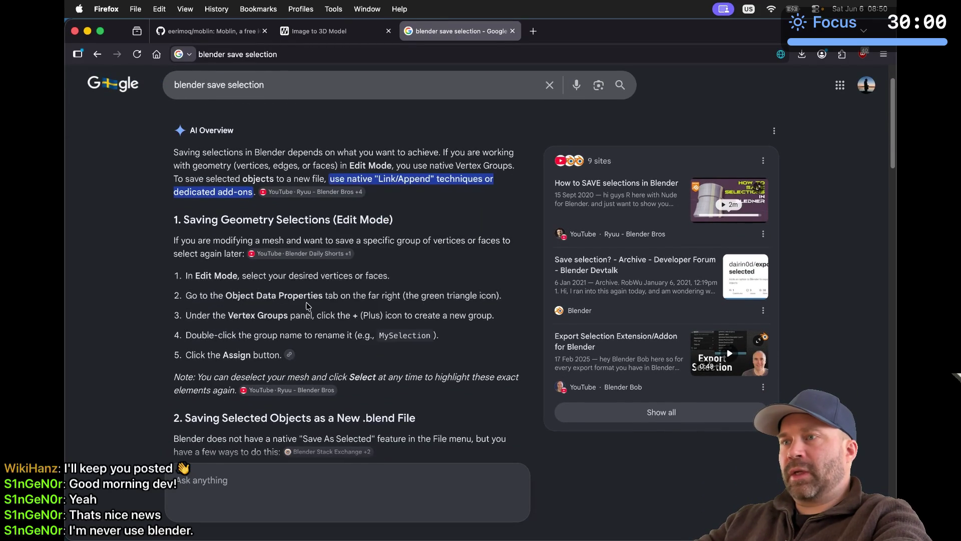
key(super+Tab)
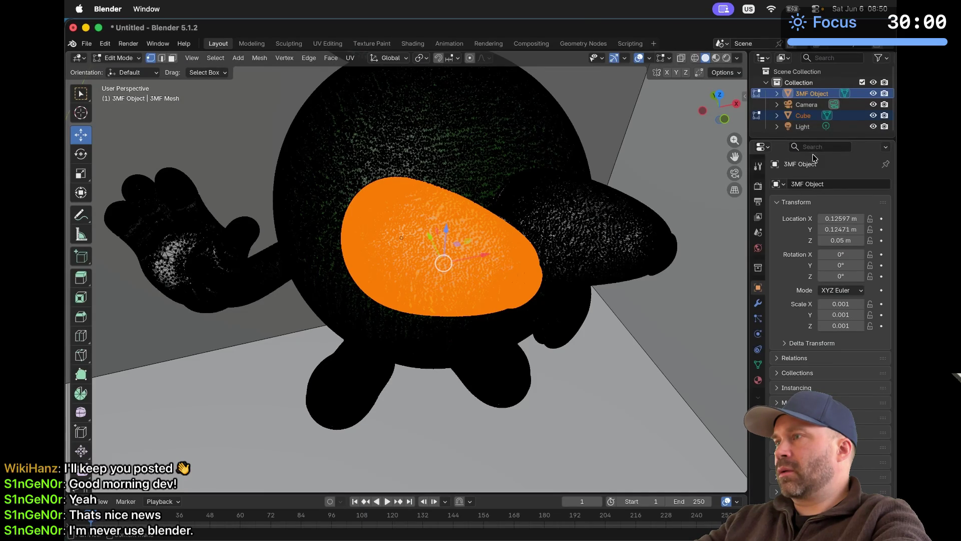
Step: Add a new vertex group 'Group' under Object Data Properties, following the browser instructions
key(super+Tab)
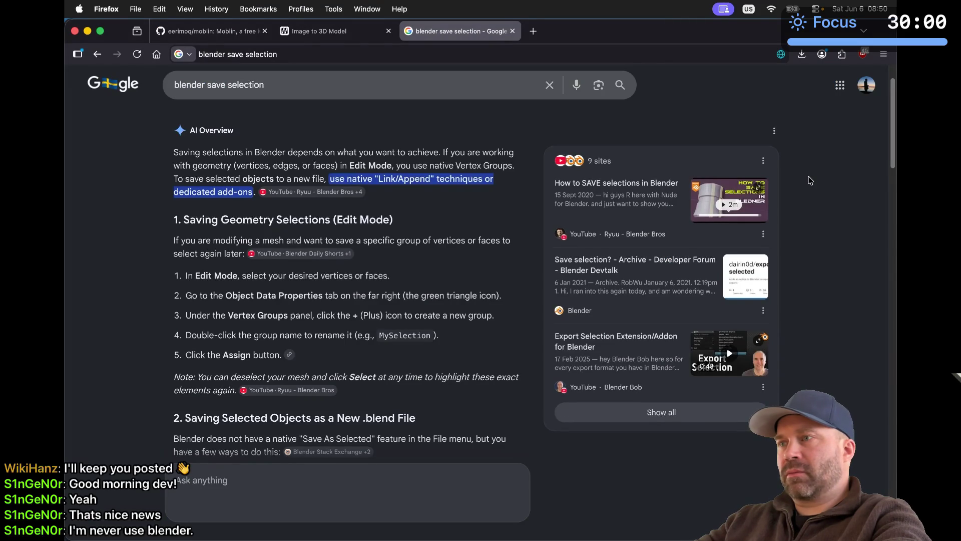
key(super+Tab)
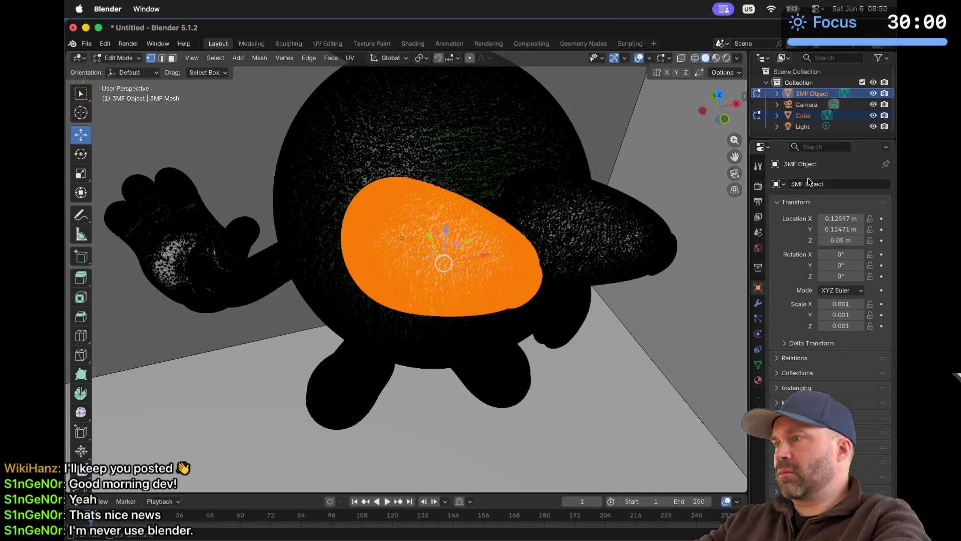
click(757, 364)
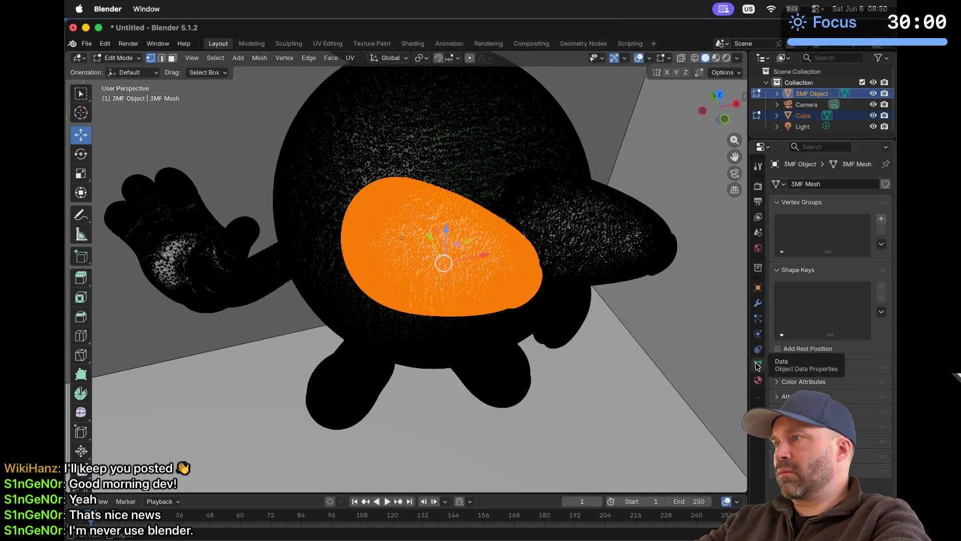
key(super+Tab)
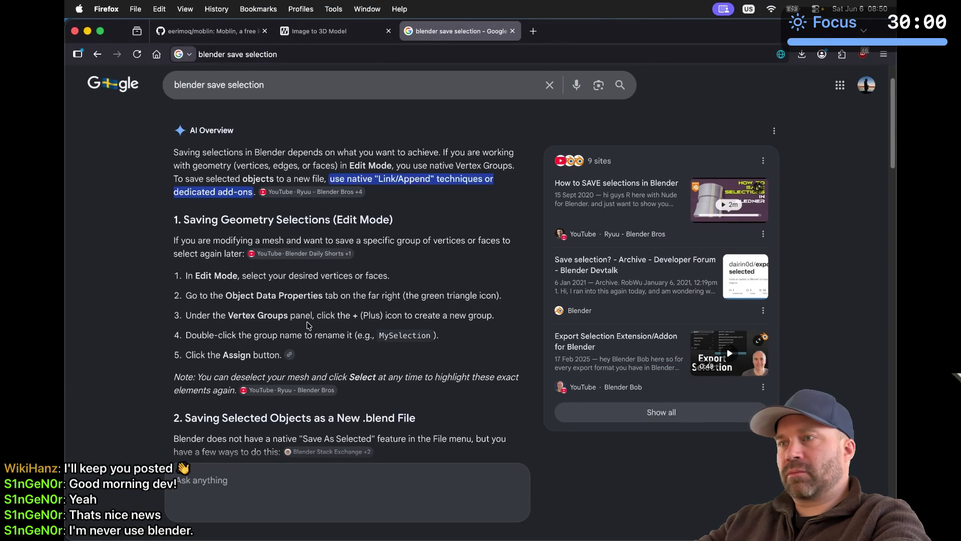
key(super+Tab)
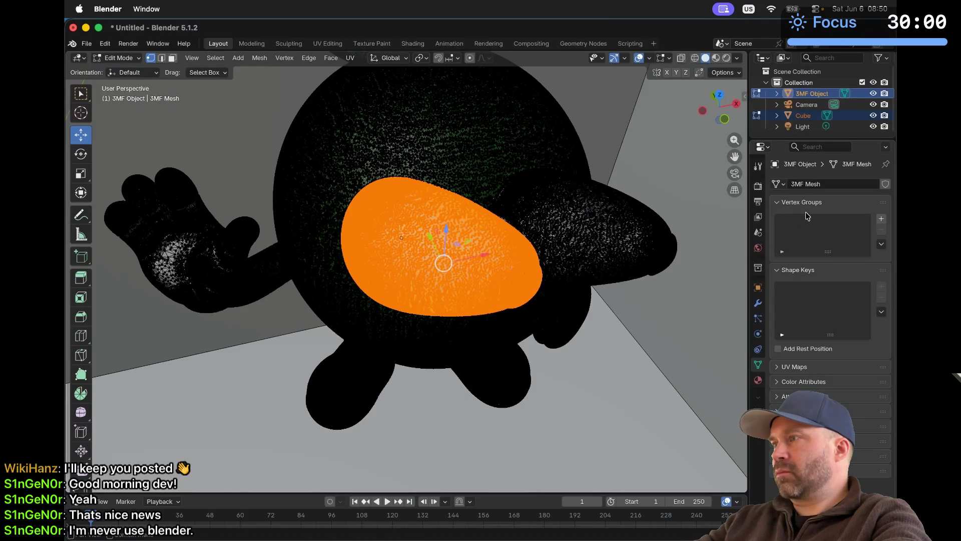
click(881, 220)
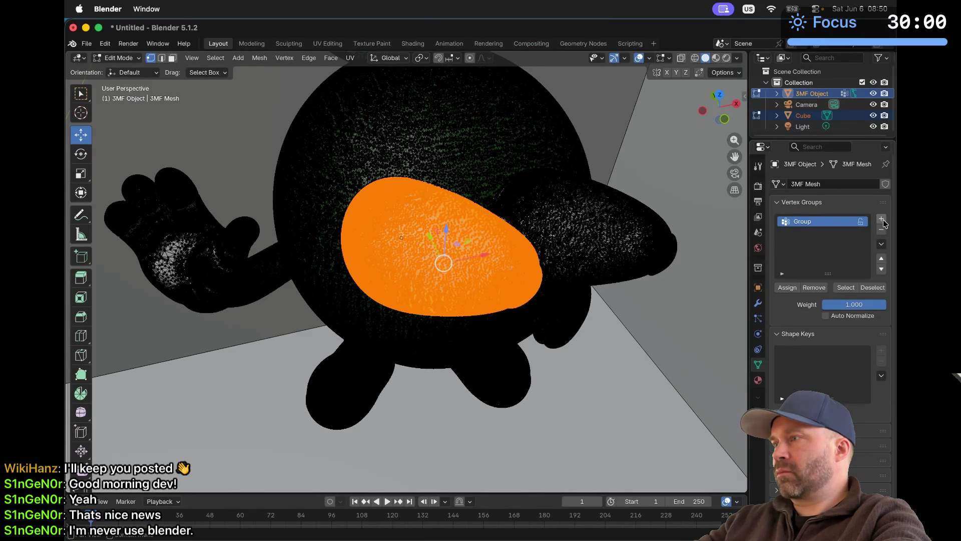
key(super+Tab)
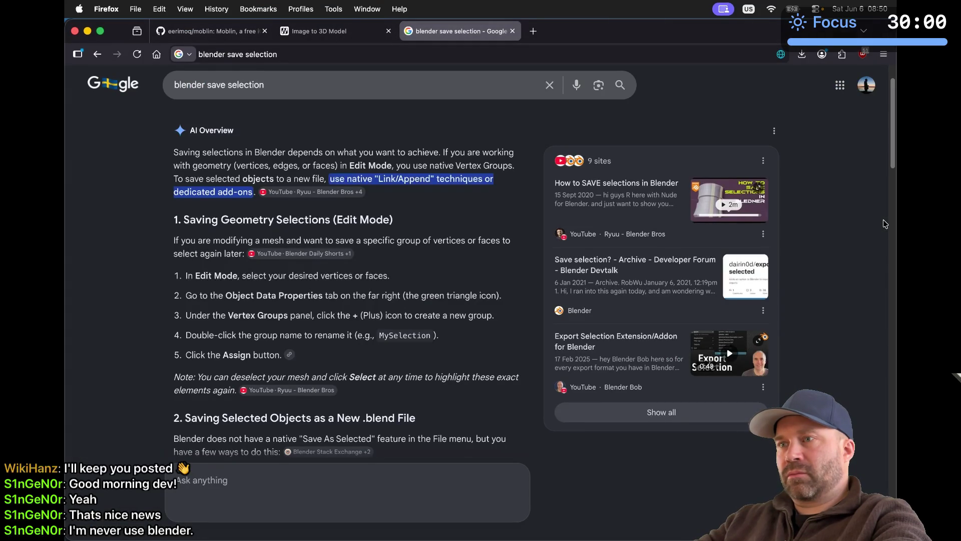
Step: Rename the new vertex group to 'right eye'
key(super+Tab)
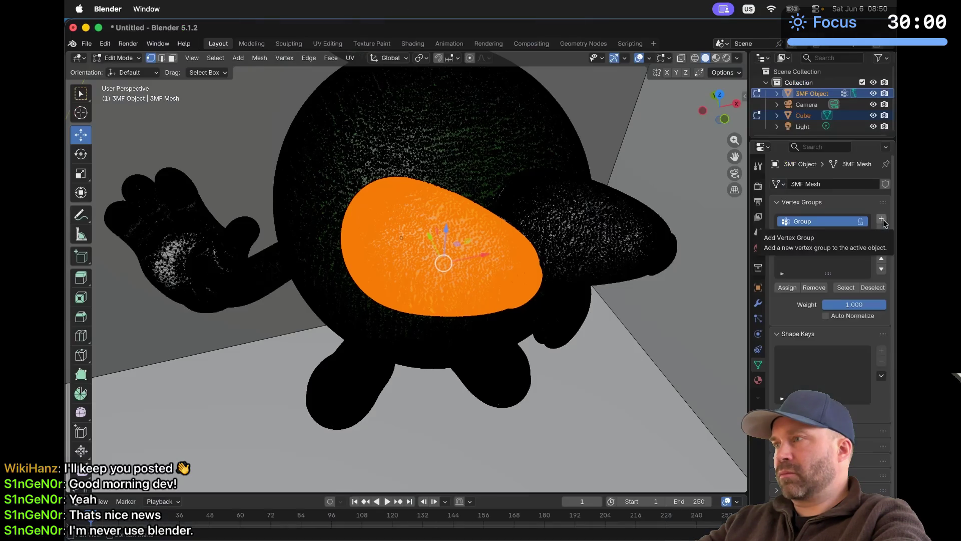
double_click(806, 222)
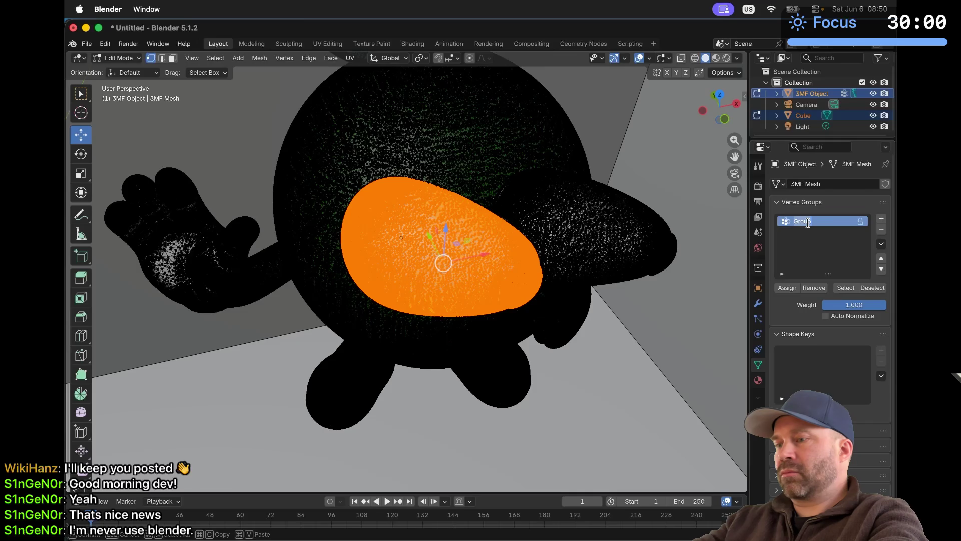
text(right ey)
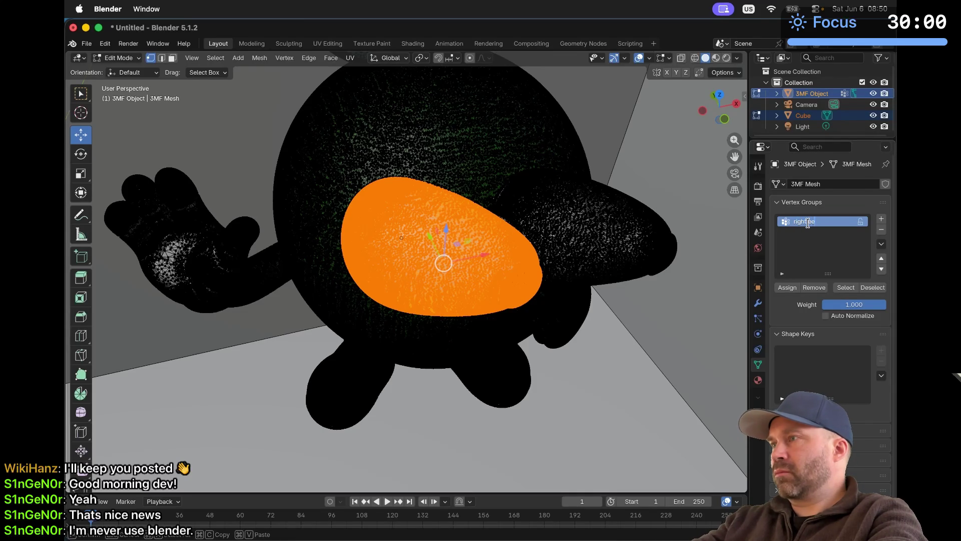
text(e)
key(Return)
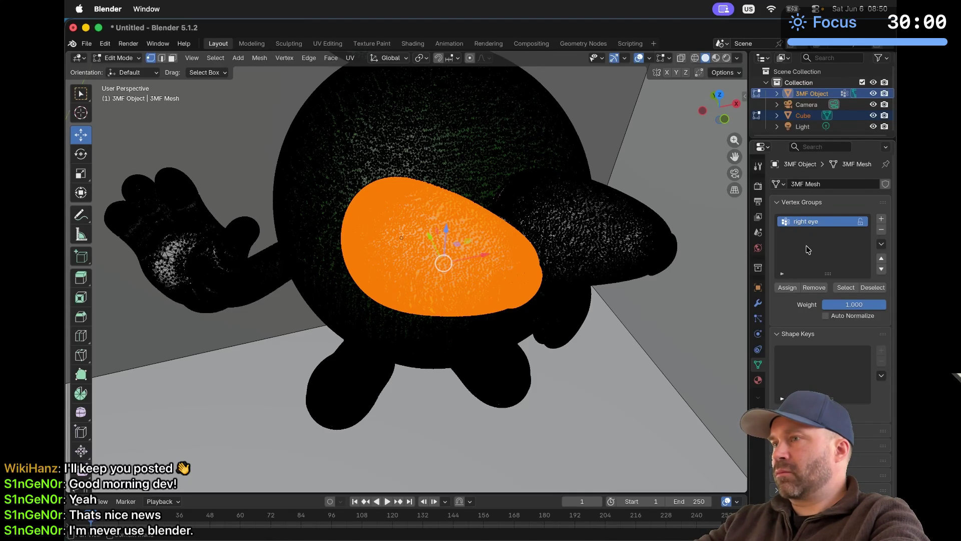
Step: Assign the selected eye vertices to 'right eye', then deselect everything
key(super+Tab)
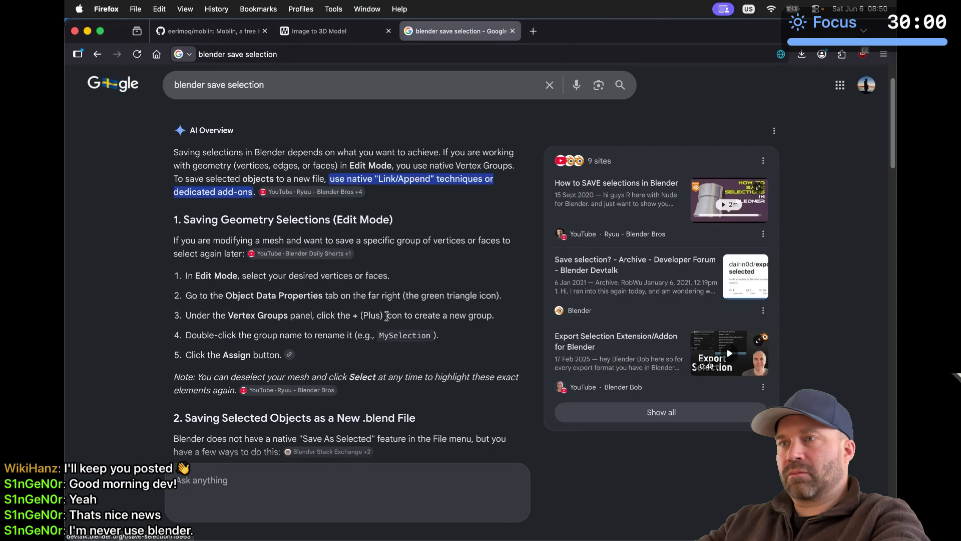
key(super+Tab)
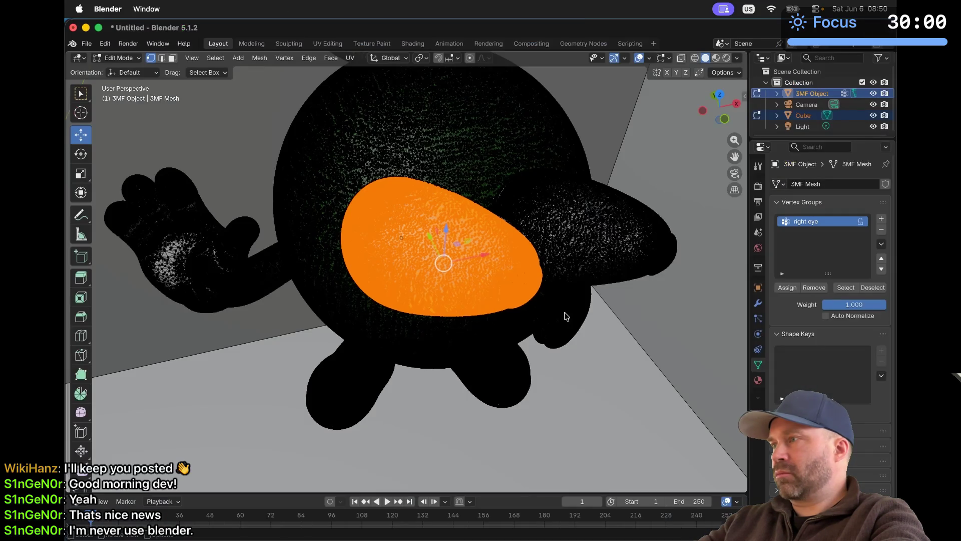
click(788, 288)
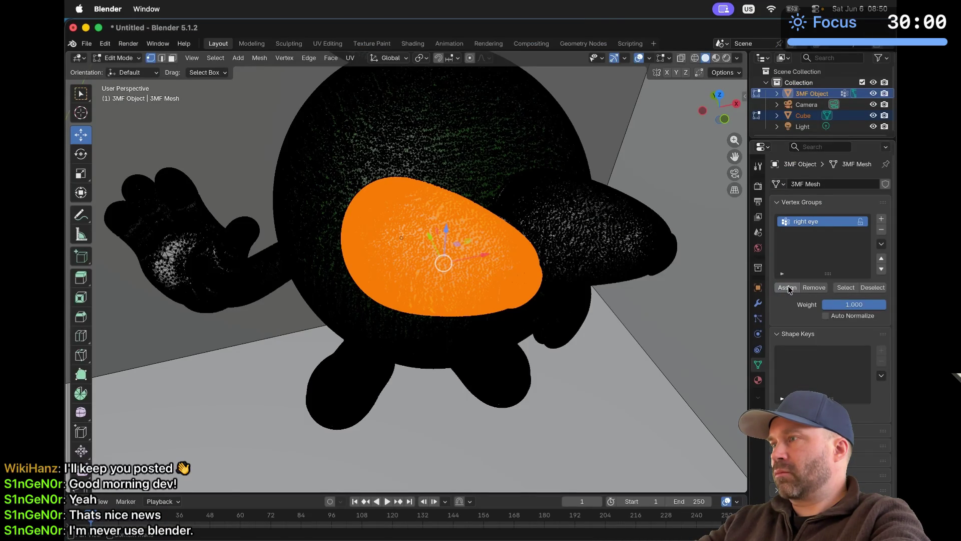
key(super+Tab)
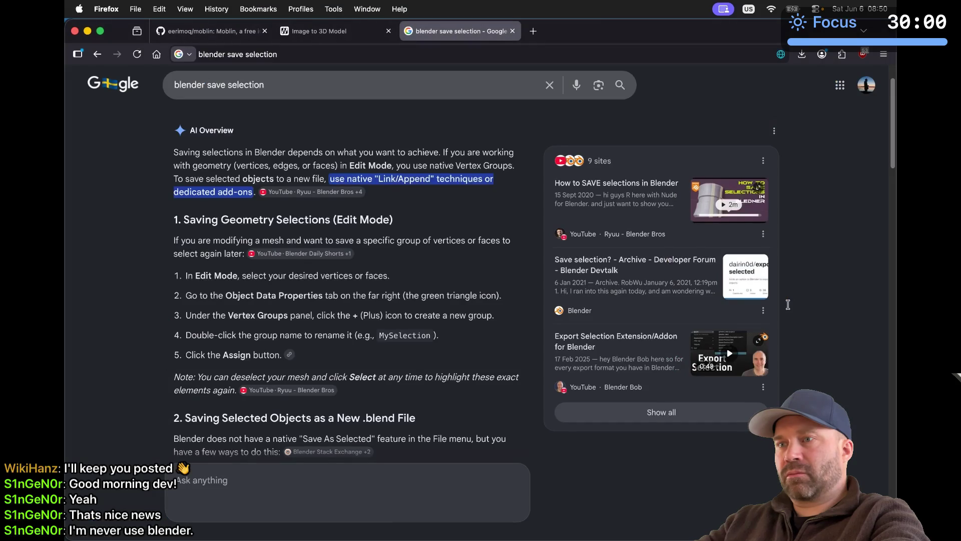
scroll(420, 373, down, 5)
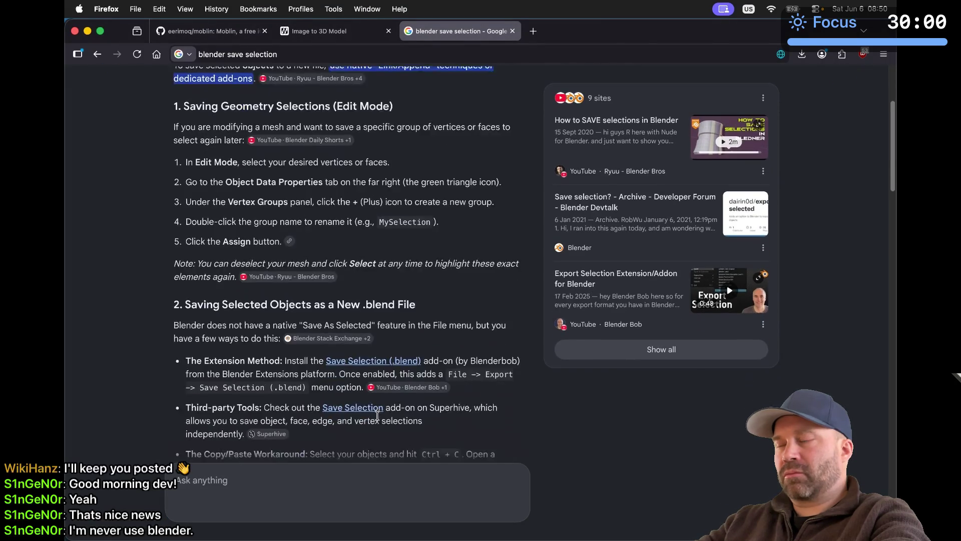
key(super+Tab)
click(663, 333)
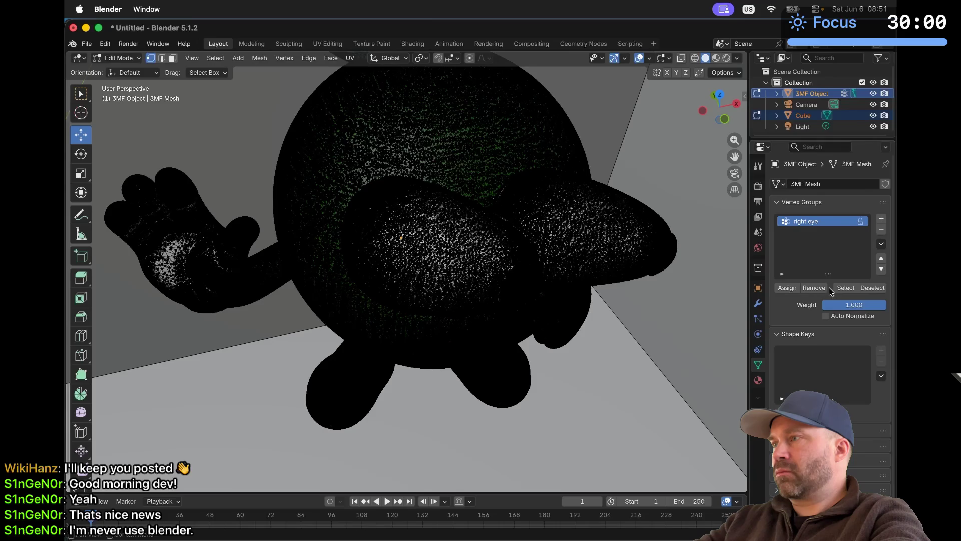
click(845, 286)
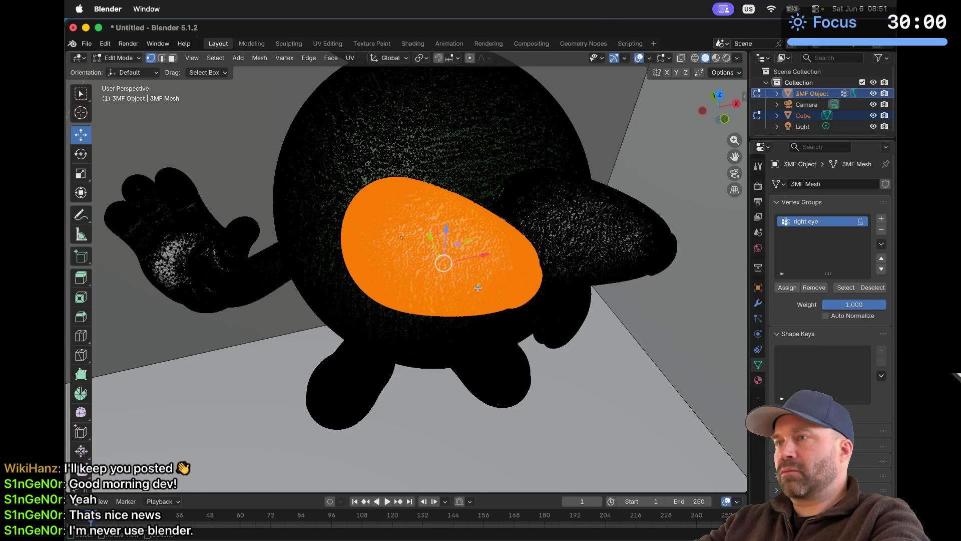
middle_drag(478, 287, 520, 280)
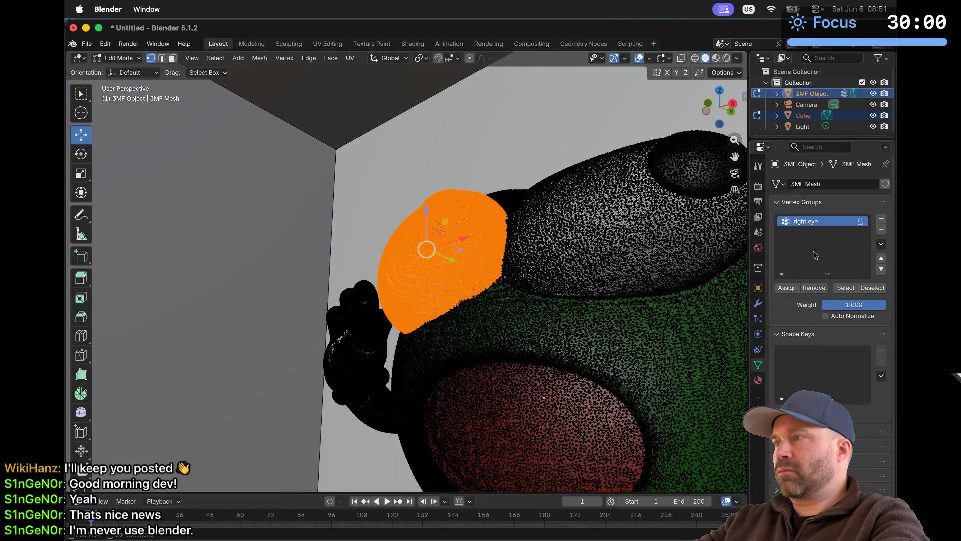
click(654, 283)
click(664, 225)
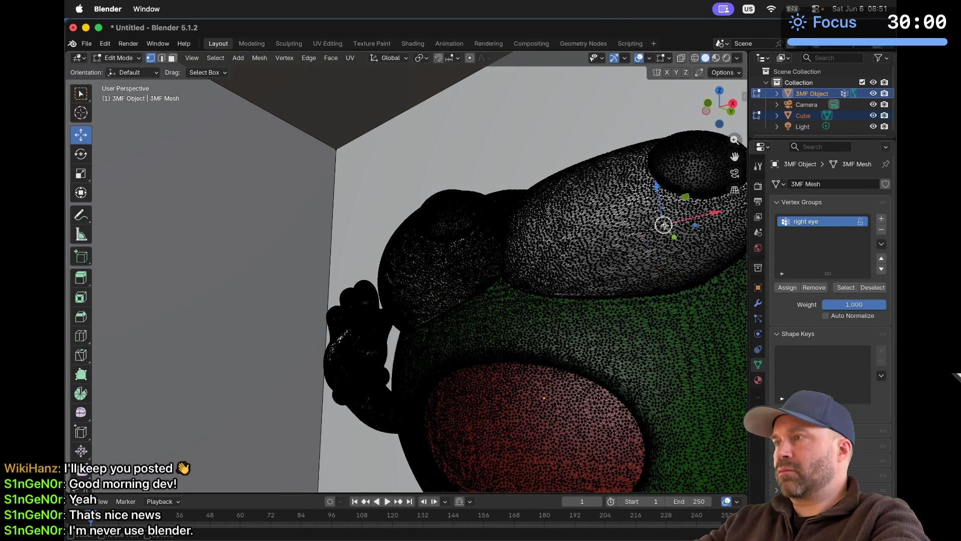
click(845, 287)
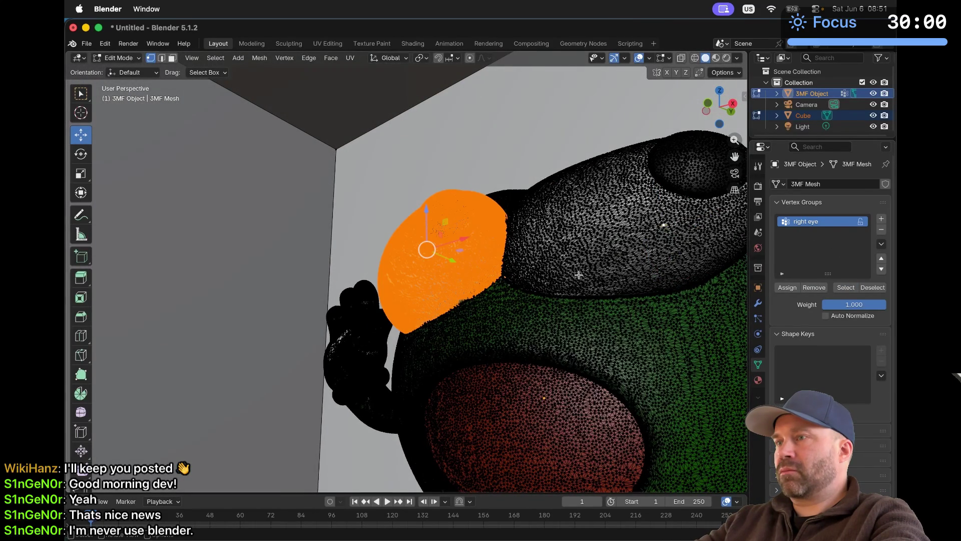
middle_drag(576, 275, 576, 275)
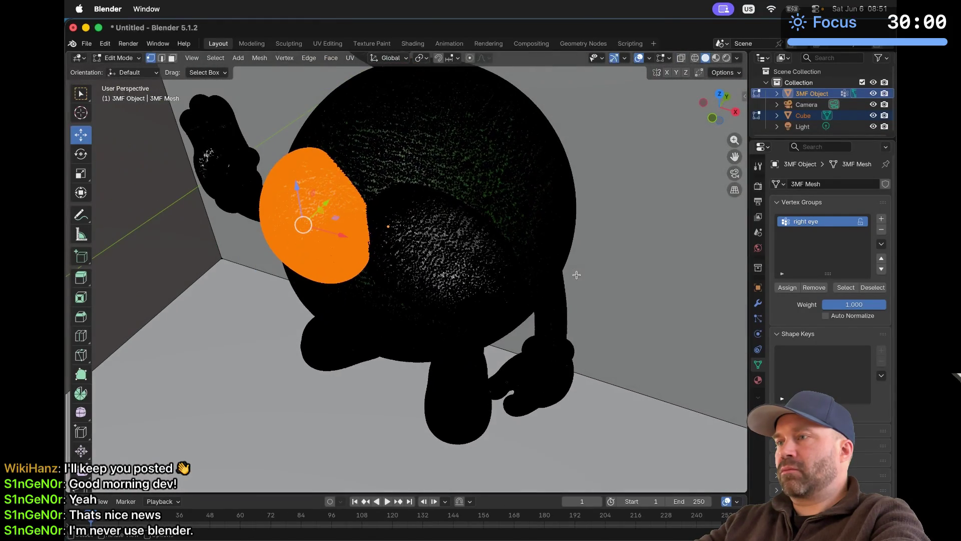
click(653, 303)
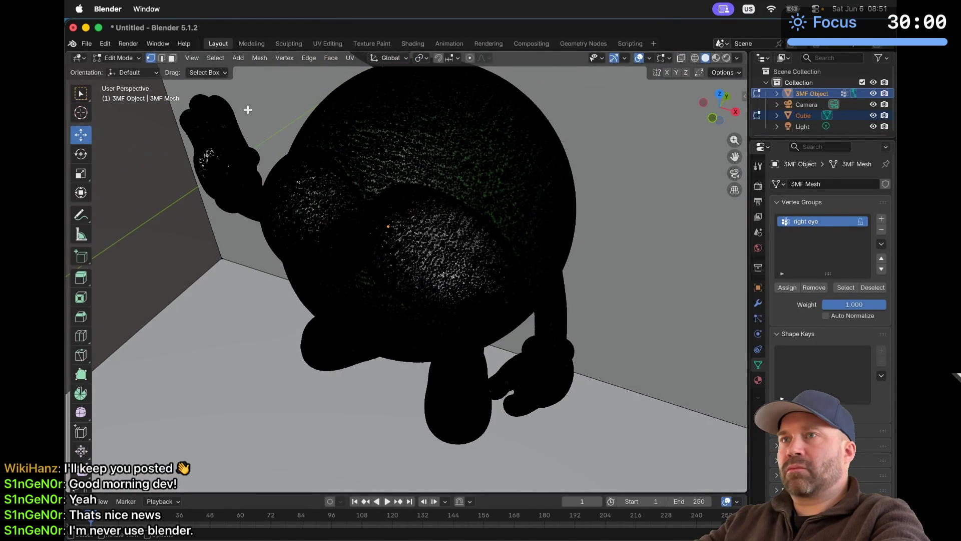
Step: Try the Tweak drag mode on eye vertices, then set the Drag option to Select Lasso
click(206, 73)
click(214, 106)
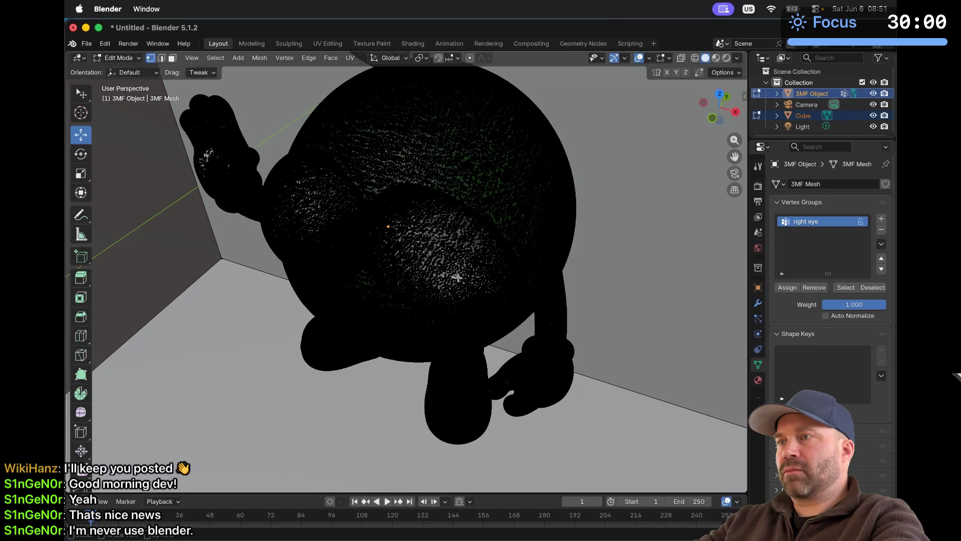
drag(436, 257, 460, 266)
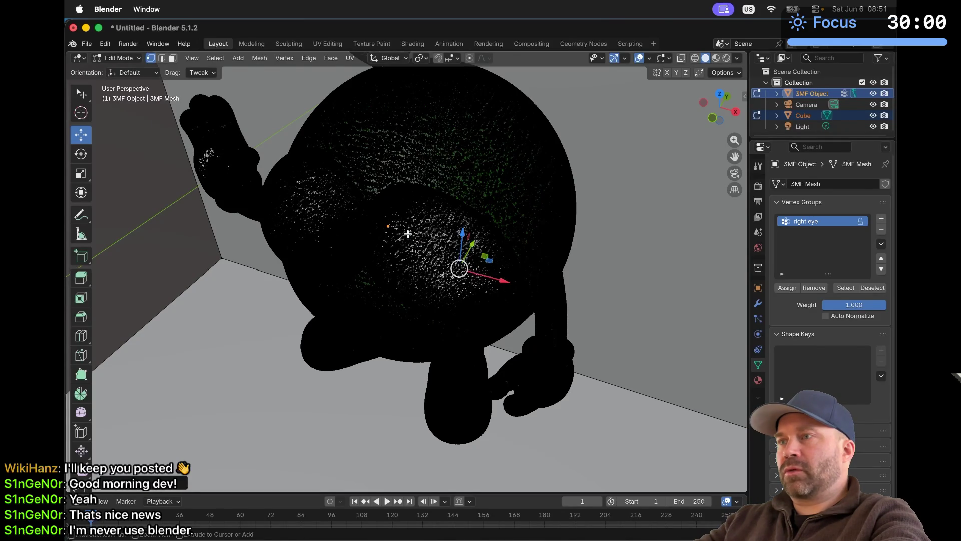
click(408, 234)
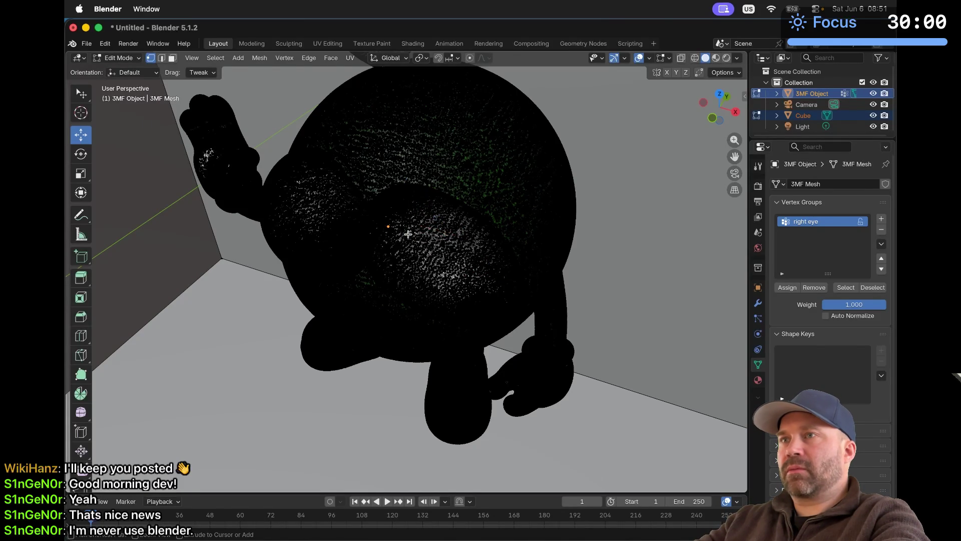
click(200, 72)
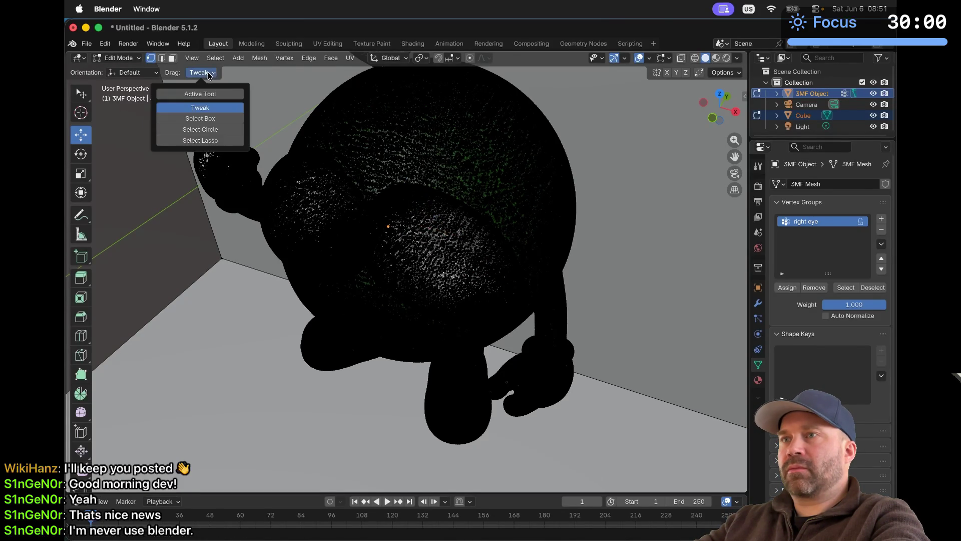
click(210, 141)
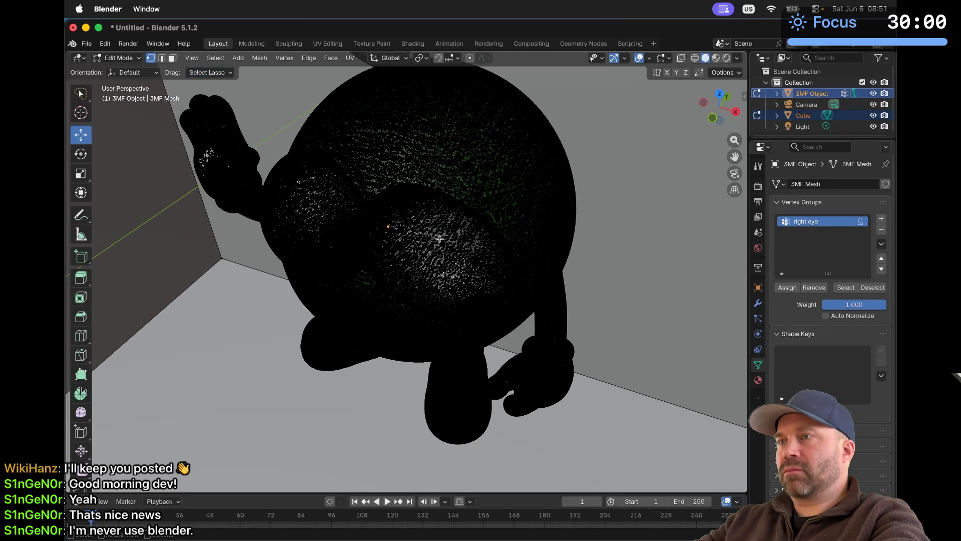
Step: Lasso-select the right eye's top ridge and a large upper patch of its vertices
mouse_move(408, 213)
mouse_down()
mouse_move(452, 226)
mouse_move(453, 288)
mouse_move(396, 271)
mouse_move(399, 230)
mouse_up()
scroll(399, 231, up, 10)
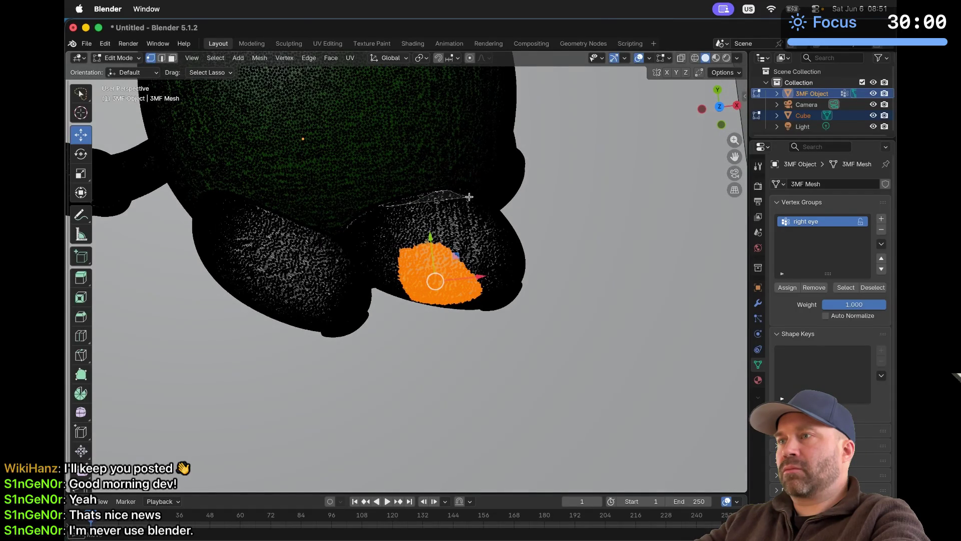
drag(469, 196, 480, 211)
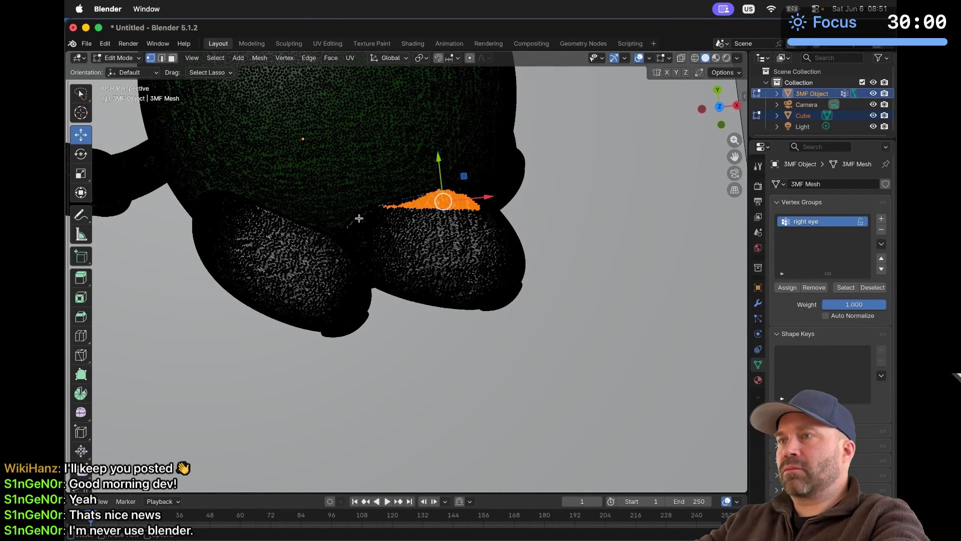
drag(444, 192, 448, 192)
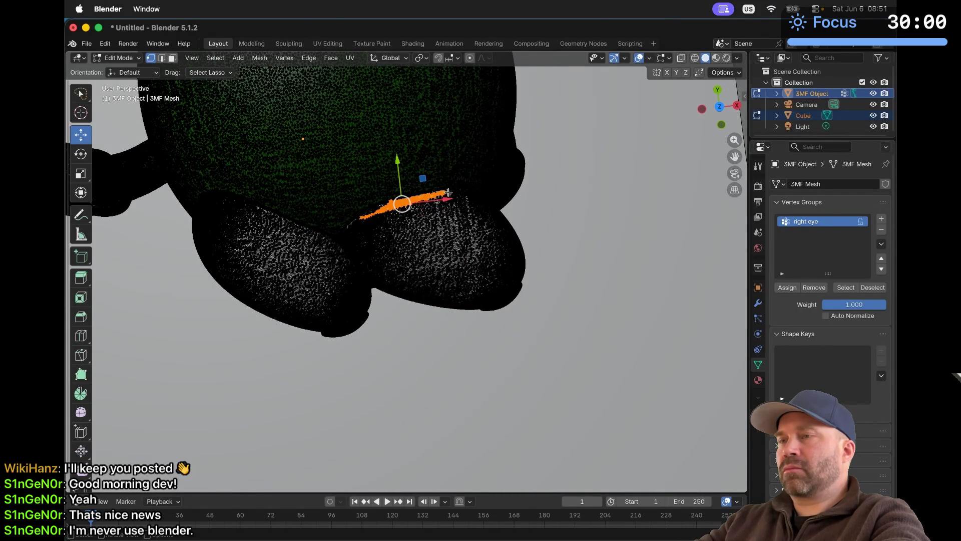
middle_drag(448, 192, 410, 219)
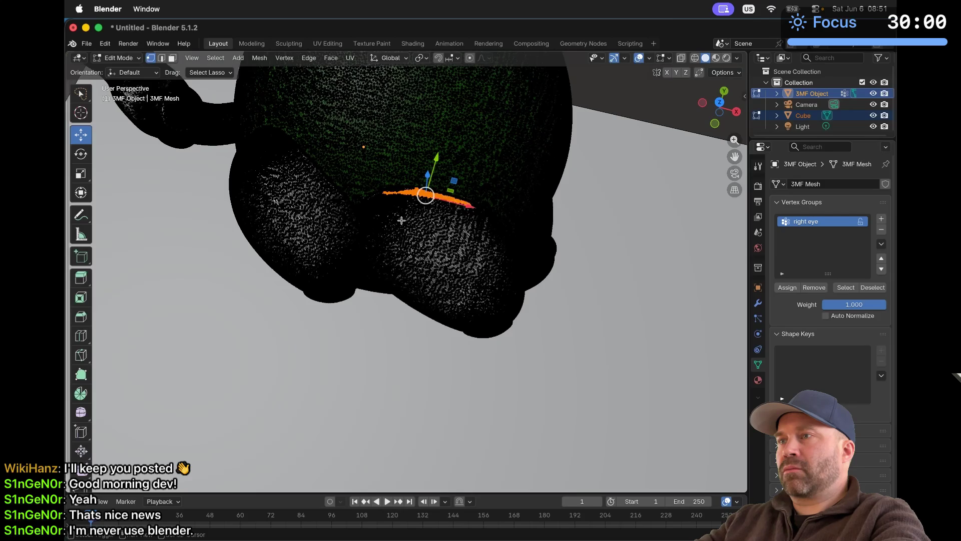
mouse_move(407, 191)
mouse_down()
mouse_move(428, 273)
mouse_move(491, 272)
mouse_move(467, 204)
mouse_up()
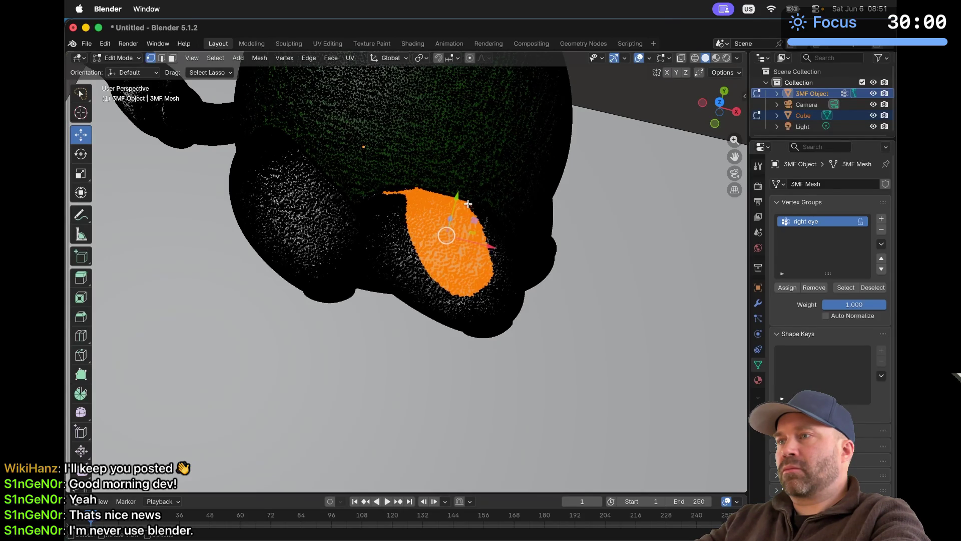
middle_drag(468, 204, 468, 204)
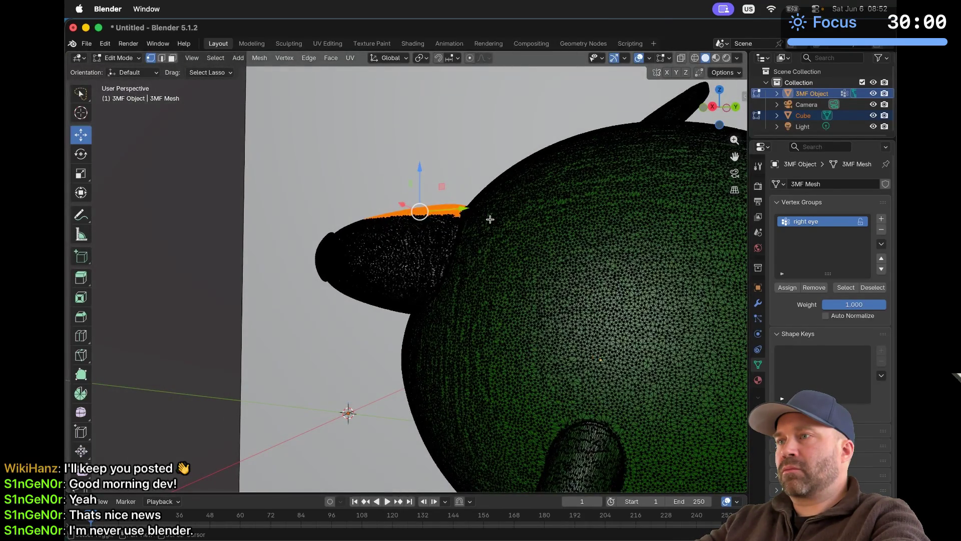
mouse_move(459, 214)
mouse_down()
mouse_move(450, 248)
mouse_move(431, 261)
mouse_move(408, 247)
mouse_move(411, 169)
mouse_up()
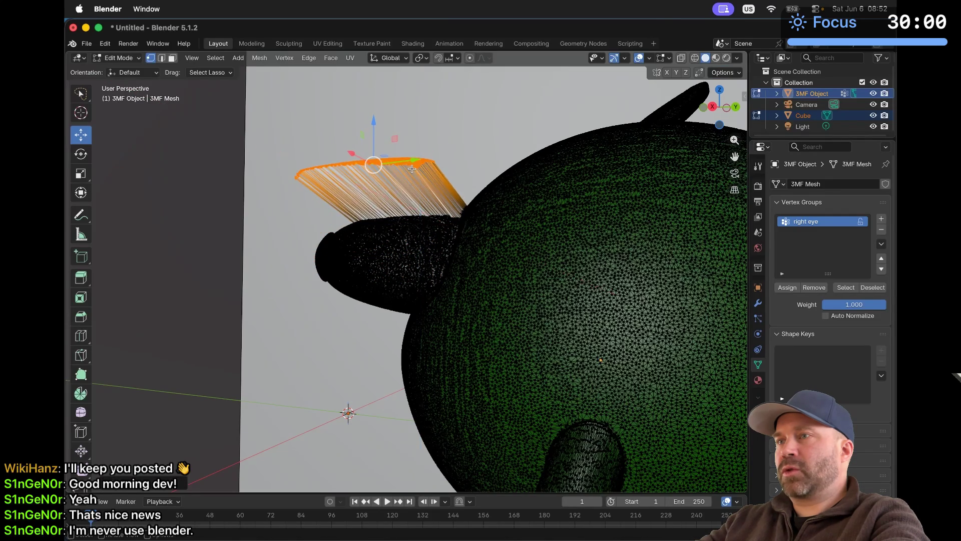
middle_drag(412, 169, 451, 235)
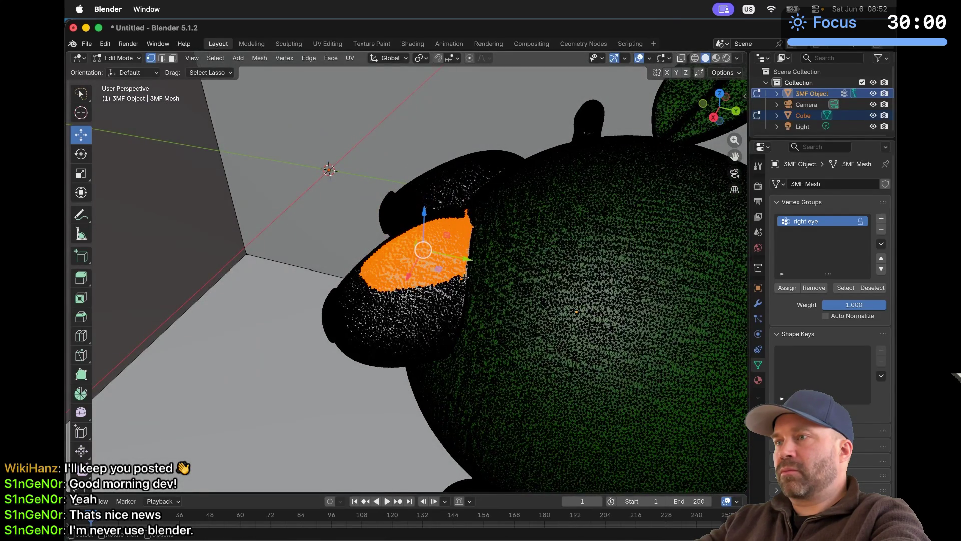
Step: Extend the lasso selection over the eye's lower-left and dark regions, cancelling a stray move
drag(467, 264, 470, 296)
key(Escape)
middle_drag(470, 296, 460, 284)
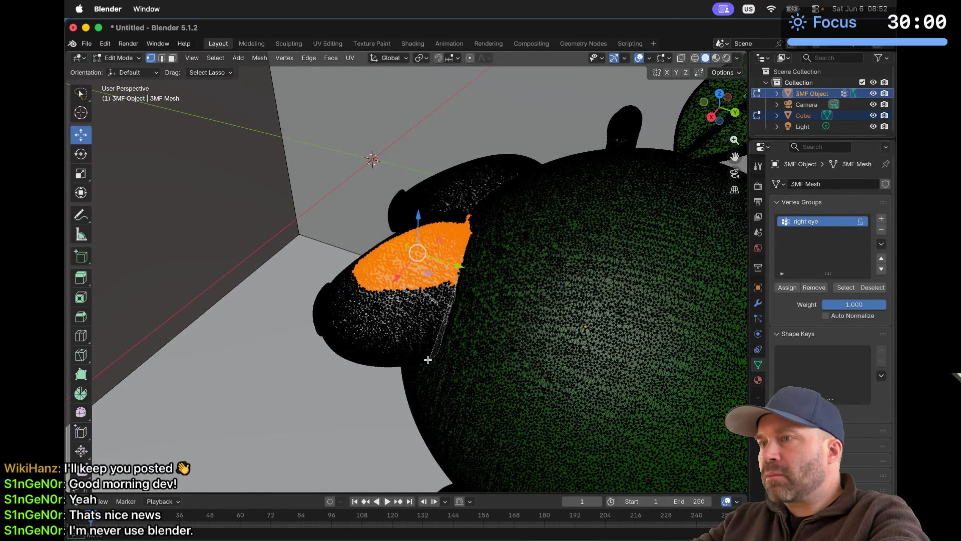
mouse_move(428, 359)
shift+mouse_down()
mouse_move(365, 325)
mouse_move(336, 275)
mouse_move(432, 272)
shift+mouse_up()
mouse_move(432, 273)
middle_down()
mouse_move(359, 269)
mouse_move(393, 240)
middle_up()
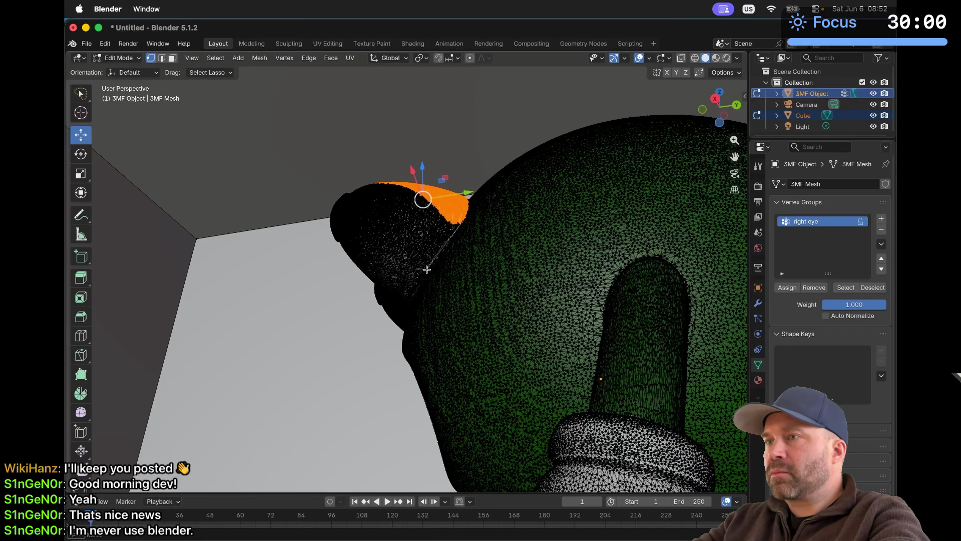
mouse_move(427, 269)
shift+mouse_down()
mouse_move(398, 266)
mouse_move(355, 203)
mouse_move(378, 184)
mouse_move(415, 182)
shift+mouse_up()
middle_drag(415, 182, 417, 181)
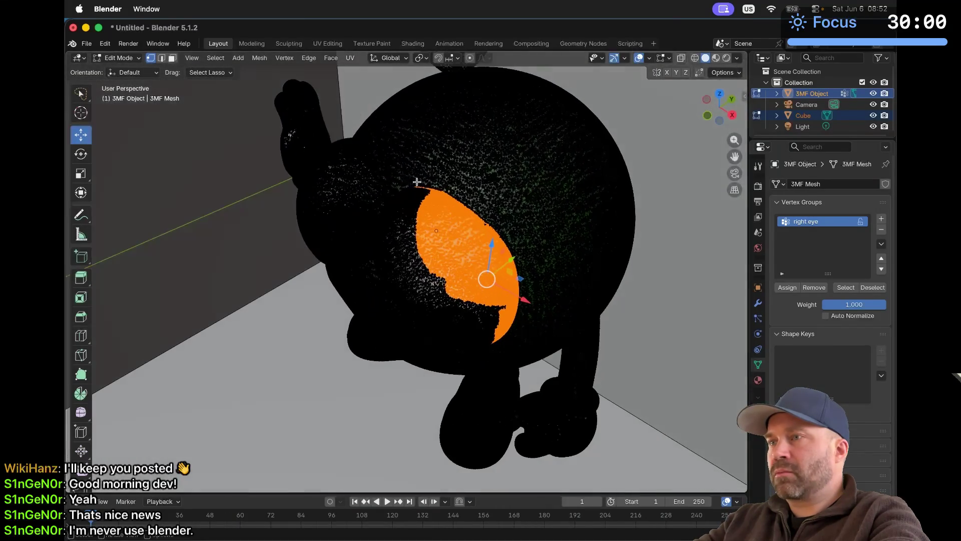
middle_drag(445, 213, 444, 212)
scroll(331, 252, up, 6)
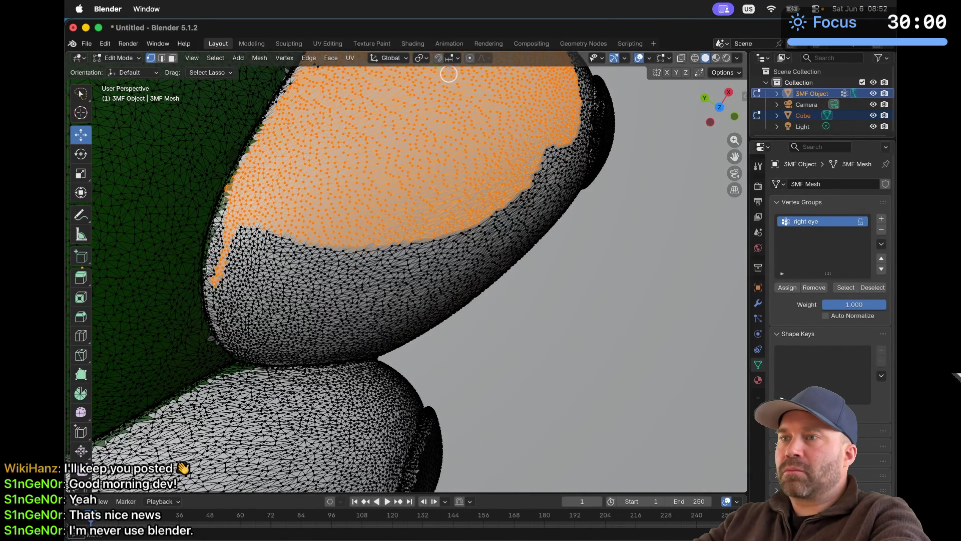
Step: Lasso-add the eye's lower front, lower-right, right-edge band and rim patches to the selection
mouse_move(214, 314)
shift+mouse_down()
mouse_move(265, 323)
mouse_move(380, 250)
mouse_move(364, 234)
shift+mouse_up()
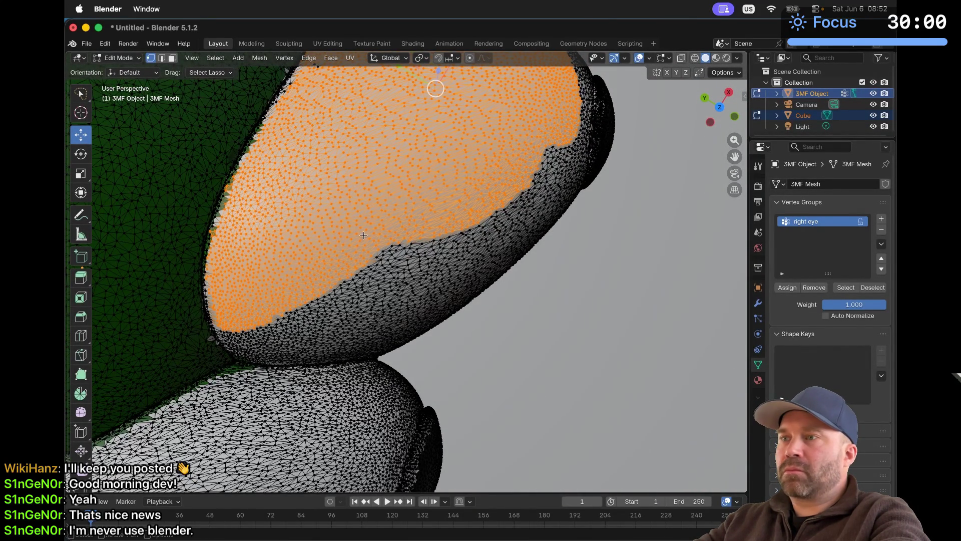
mouse_move(379, 318)
shift+mouse_down()
mouse_move(470, 275)
mouse_move(479, 206)
shift+mouse_up()
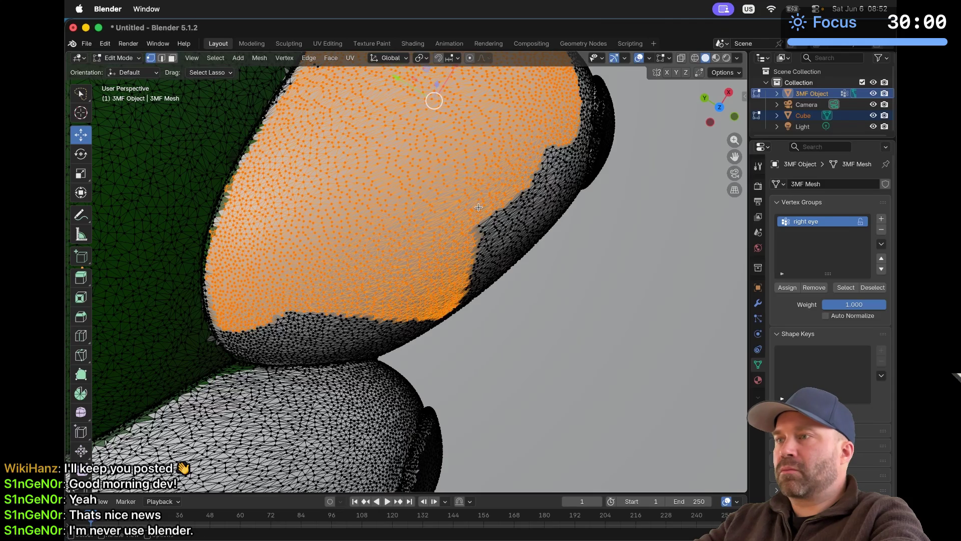
mouse_move(454, 276)
shift+mouse_down()
mouse_move(531, 195)
mouse_move(564, 113)
shift+mouse_up()
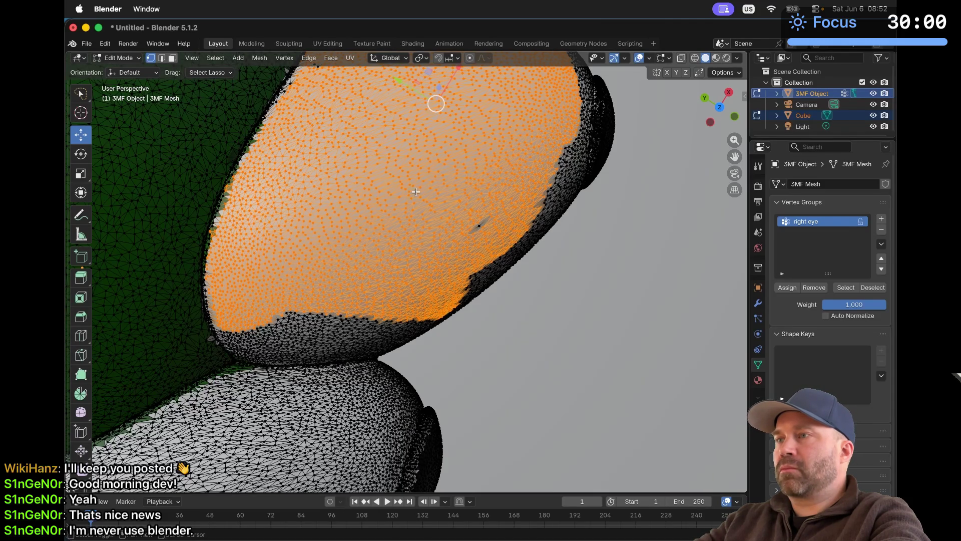
shift+drag(415, 192, 556, 272)
mouse_move(465, 160)
shift+mouse_down()
mouse_move(516, 270)
mouse_move(448, 315)
shift+mouse_up()
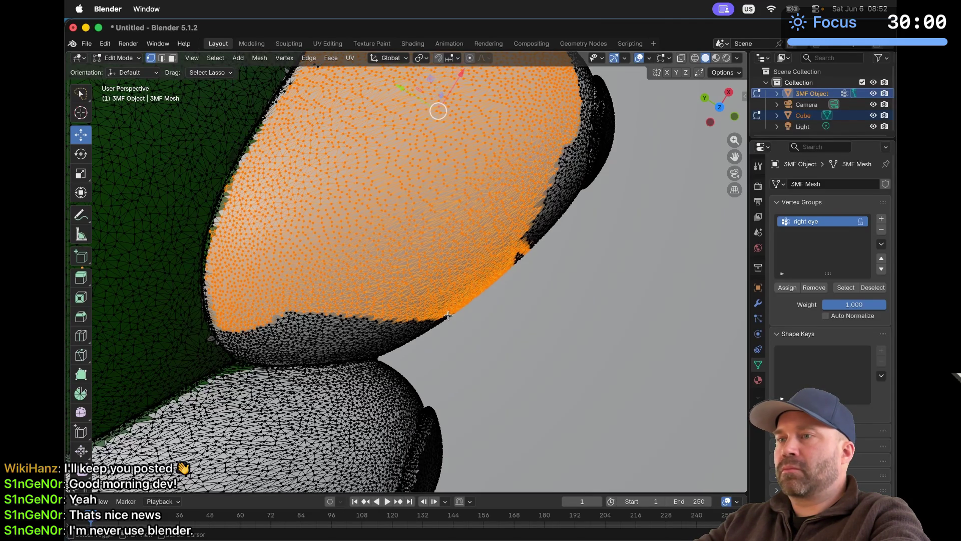
middle_drag(448, 315, 219, 240)
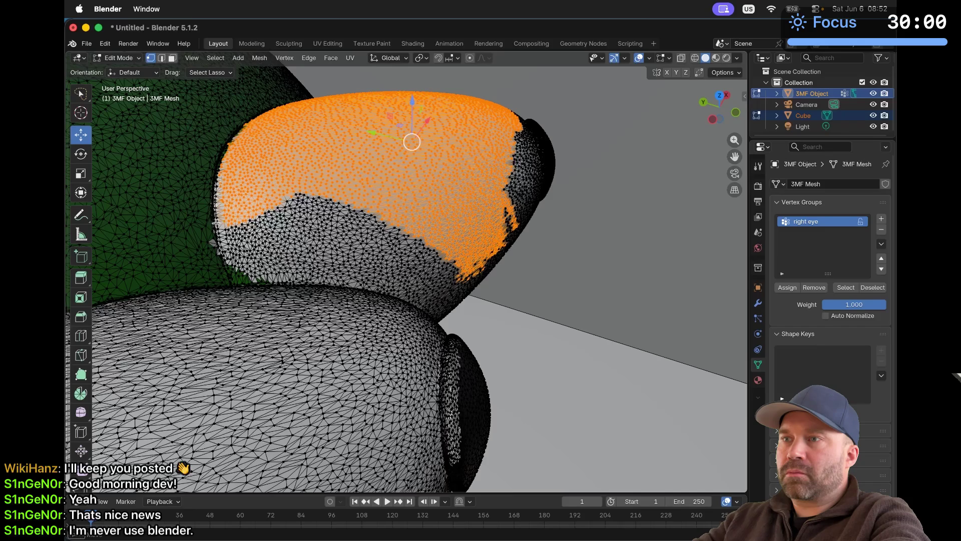
mouse_move(234, 276)
shift+mouse_down()
mouse_move(270, 180)
mouse_move(426, 221)
shift+mouse_up()
mouse_move(425, 222)
middle_down()
mouse_move(381, 230)
mouse_move(425, 221)
middle_up()
mouse_move(323, 194)
middle_down()
mouse_move(213, 187)
mouse_move(304, 163)
mouse_move(305, 151)
middle_up()
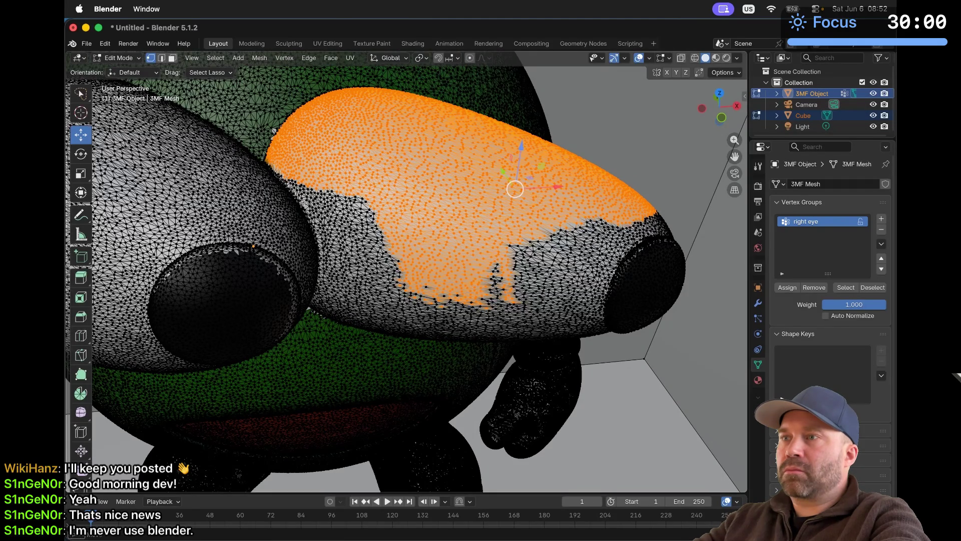
middle_drag(314, 227, 330, 223)
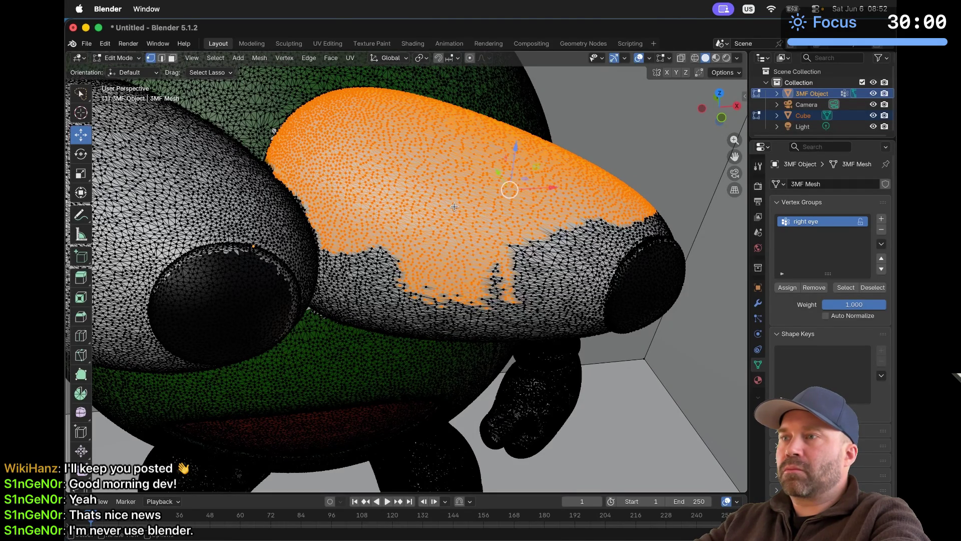
mouse_move(430, 210)
middle_down()
mouse_move(454, 206)
mouse_move(325, 216)
middle_up()
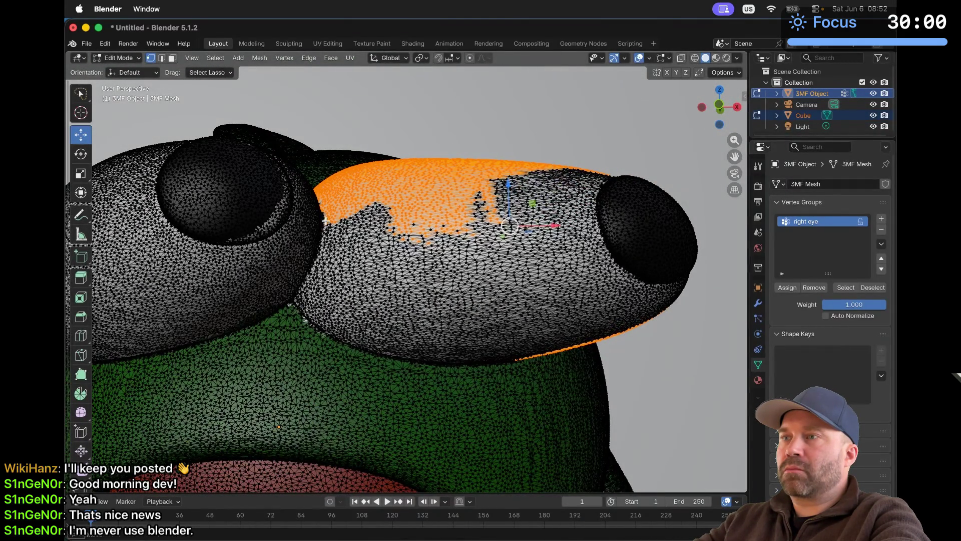
Step: Add the eye's upper, lower-left, inner side and lower-edge strip, then grow the selection with Ctrl+Numpad+
mouse_move(314, 271)
shift+mouse_down()
mouse_move(451, 260)
mouse_move(496, 190)
mouse_move(360, 153)
mouse_move(473, 153)
shift+mouse_up()
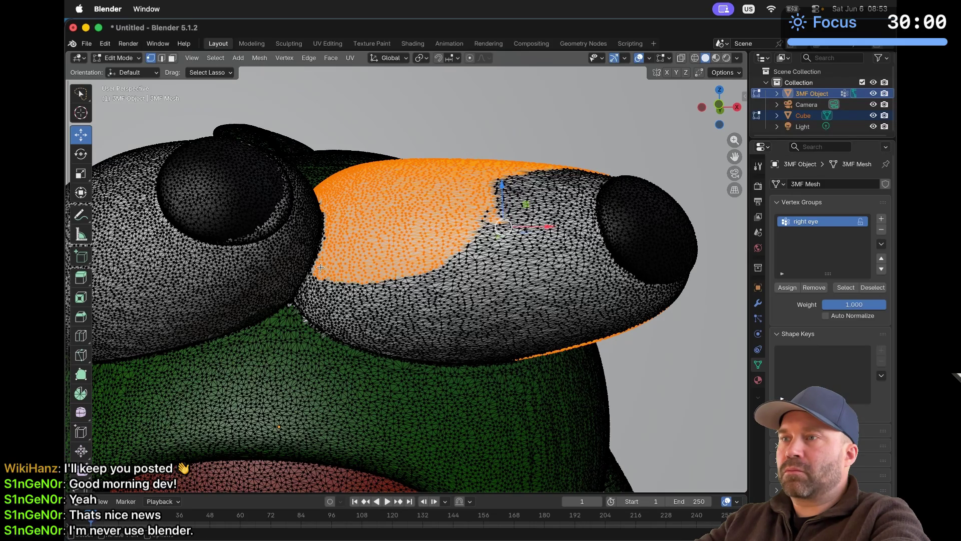
mouse_move(296, 296)
shift+mouse_down()
mouse_move(350, 319)
mouse_move(418, 262)
shift+mouse_up()
middle_drag(331, 271, 298, 292)
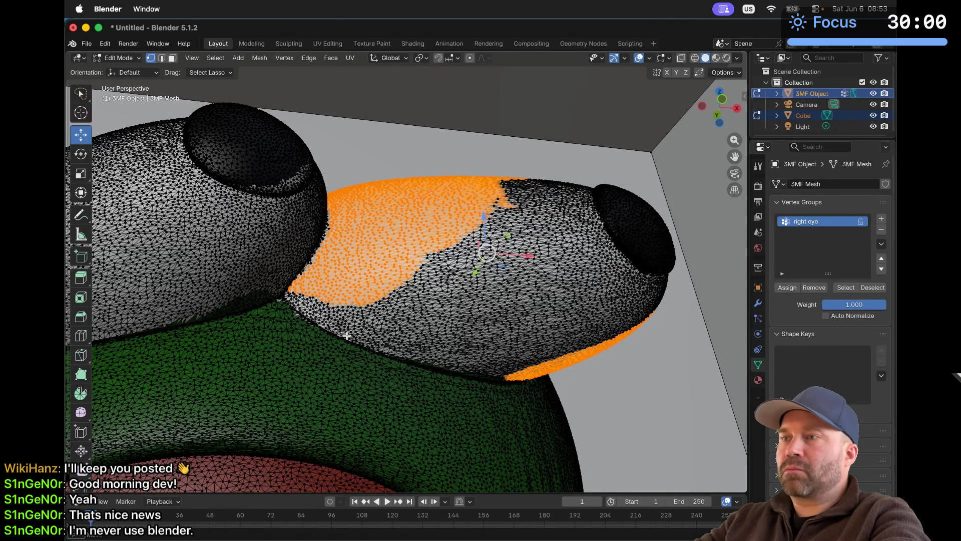
mouse_move(347, 336)
shift+mouse_down()
mouse_move(402, 329)
mouse_move(429, 276)
shift+mouse_up()
middle_drag(429, 276, 344, 333)
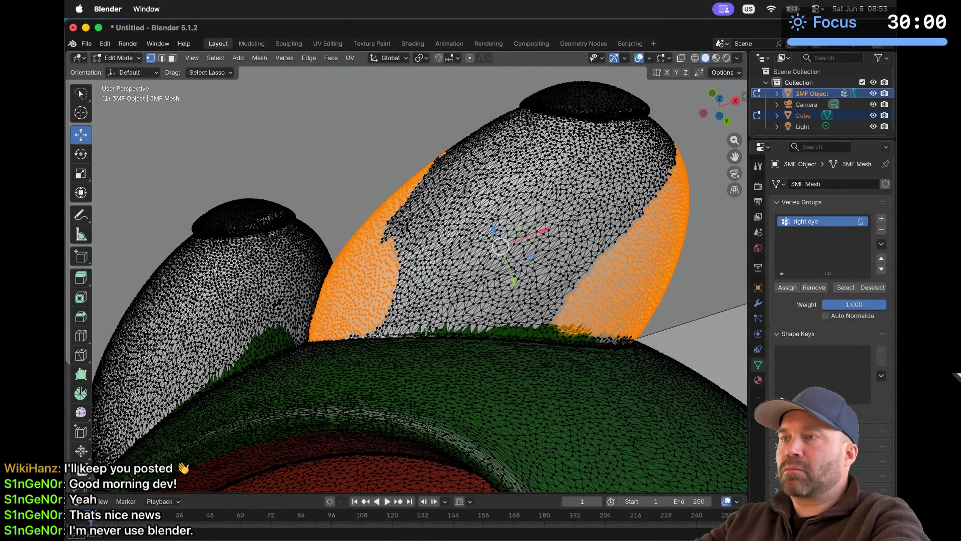
mouse_move(469, 333)
shift+mouse_down()
mouse_move(353, 260)
mouse_move(395, 228)
mouse_move(377, 243)
shift+mouse_up()
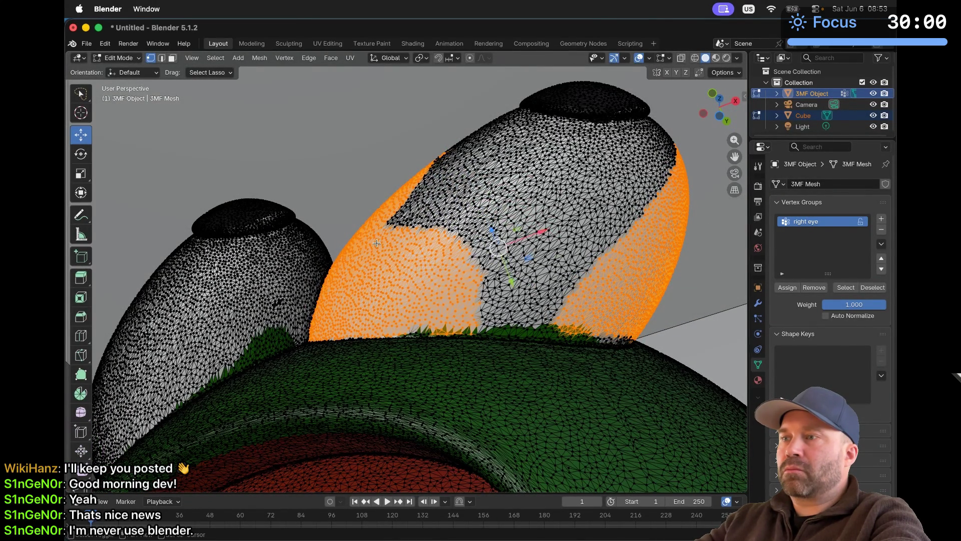
middle_drag(376, 243, 455, 266)
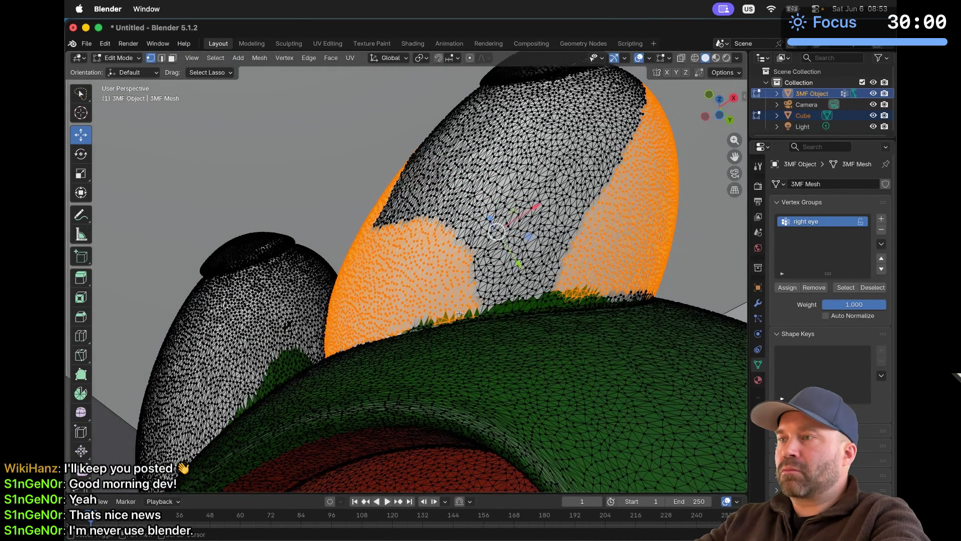
shift+drag(562, 310, 568, 307)
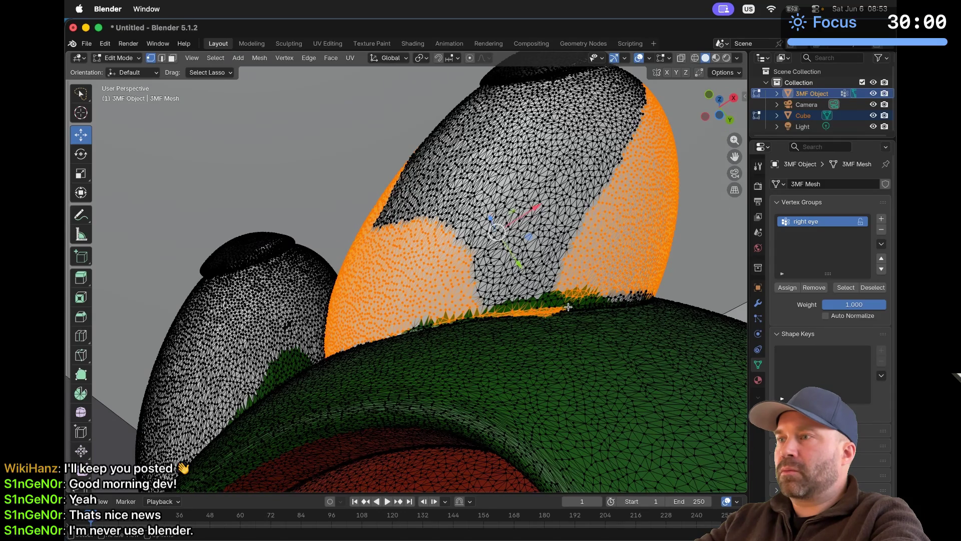
key(ctrl+z)
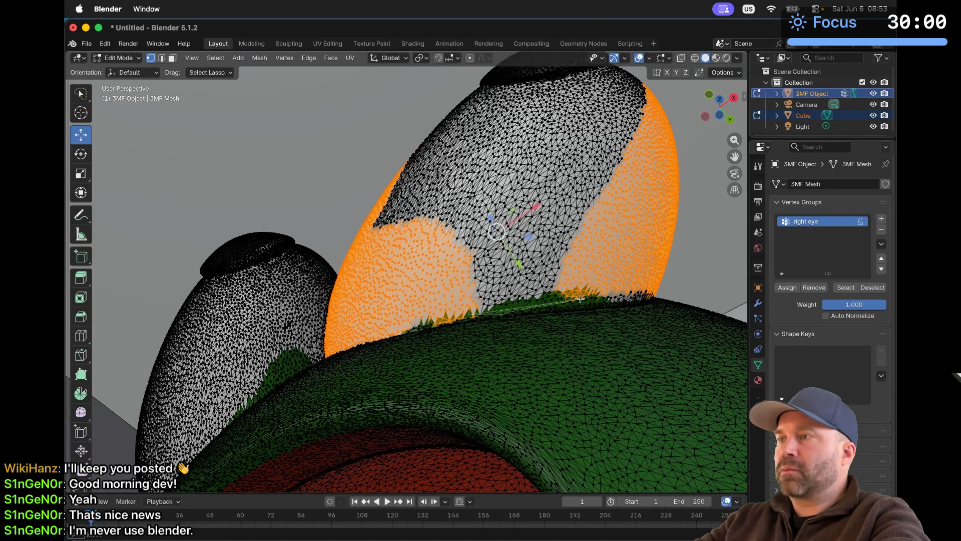
mouse_move(580, 298)
shift+mouse_down()
mouse_move(615, 299)
mouse_move(572, 260)
shift+mouse_up()
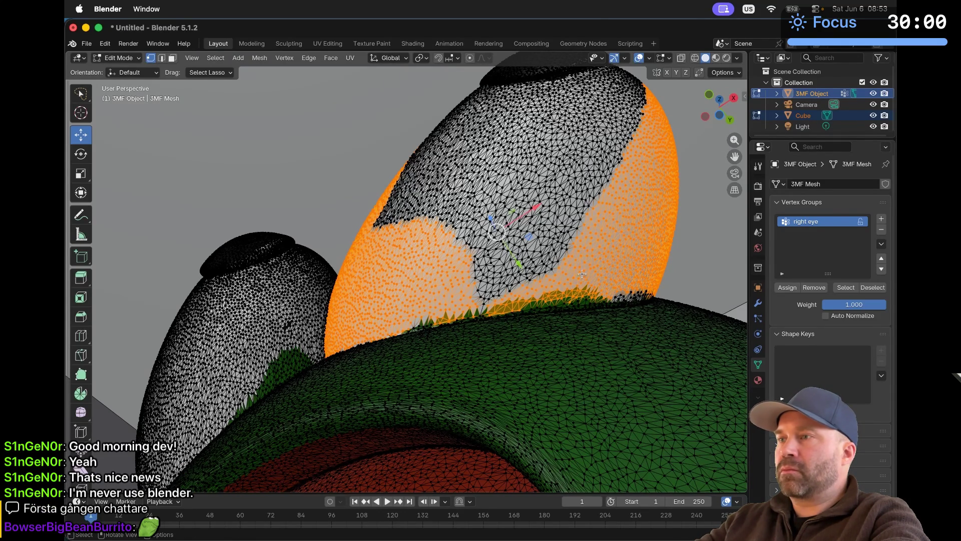
key(ctrl+KP_Add)
key(ctrl+KP_Add)
key(ctrl+KP_Add)
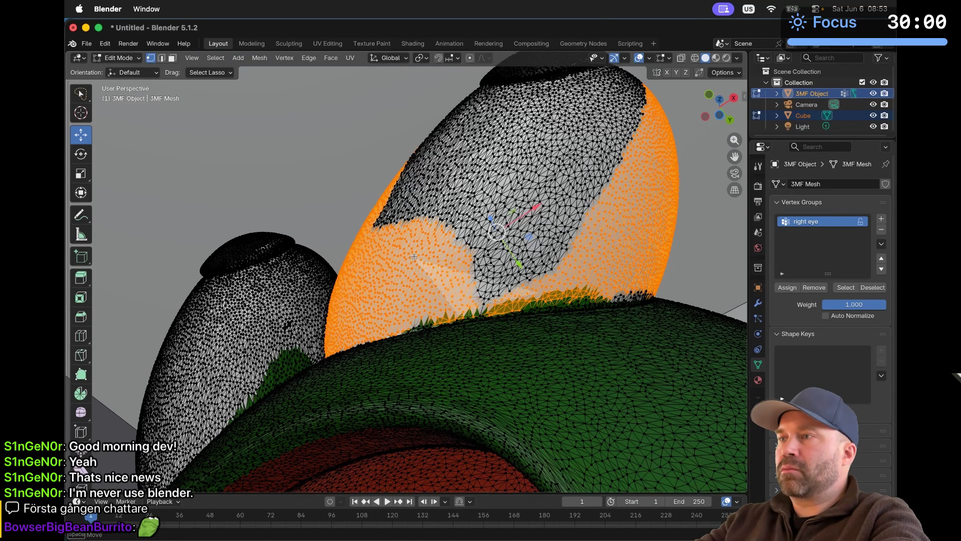
mouse_move(468, 314)
middle_down()
mouse_move(636, 170)
mouse_move(575, 195)
middle_up()
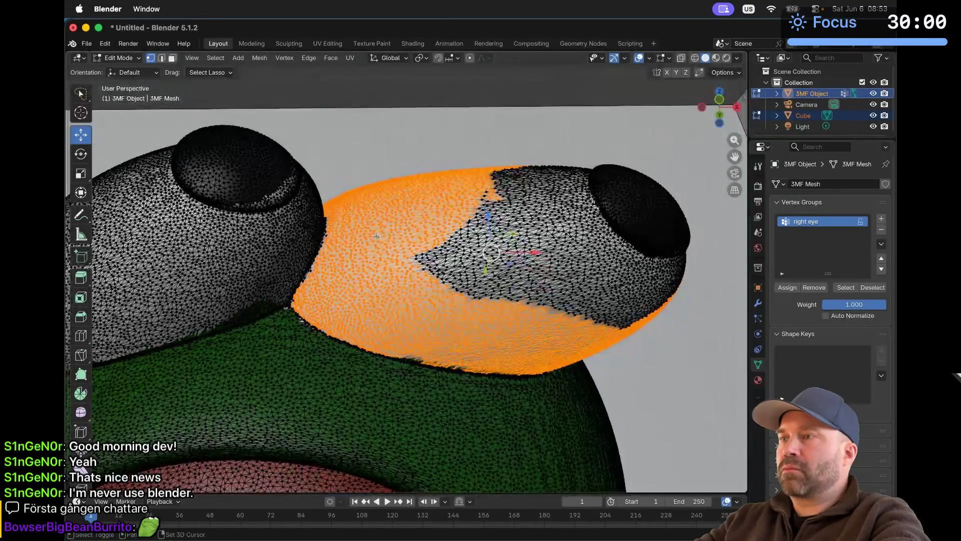
Step: Lasso the black eye tip, inner pupil dome and remaining rim vertices into the eye selection
mouse_move(382, 234)
shift+mouse_down()
mouse_move(495, 316)
mouse_move(617, 226)
mouse_move(471, 177)
shift+mouse_up()
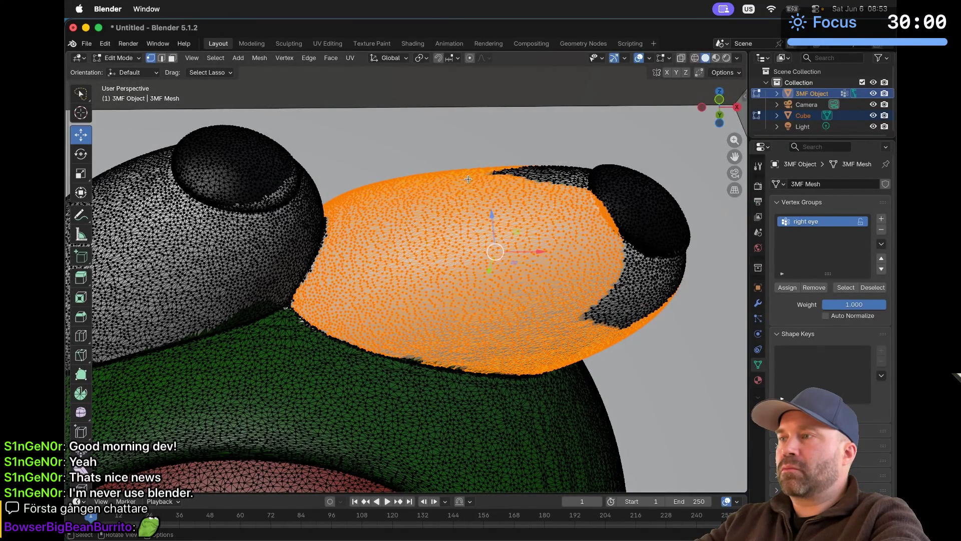
middle_drag(471, 177, 498, 130)
mouse_move(498, 130)
shift+mouse_down()
mouse_move(540, 273)
mouse_move(643, 181)
mouse_move(635, 154)
shift+mouse_up()
mouse_move(530, 341)
shift+mouse_down()
mouse_move(541, 173)
mouse_move(666, 138)
shift+mouse_up()
middle_drag(666, 137, 671, 139)
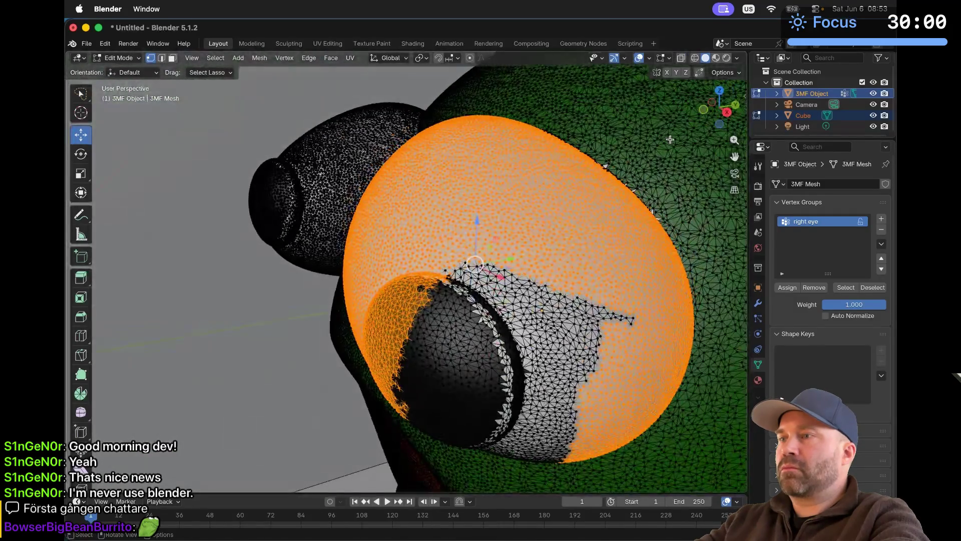
mouse_move(414, 241)
shift+mouse_down()
mouse_move(660, 301)
mouse_move(686, 375)
mouse_move(626, 438)
mouse_move(501, 442)
shift+mouse_up()
mouse_move(468, 281)
shift+mouse_down()
mouse_move(441, 320)
mouse_move(353, 386)
mouse_move(361, 281)
mouse_move(368, 287)
shift+mouse_up()
middle_drag(369, 287, 362, 280)
mouse_move(512, 145)
shift+mouse_down()
mouse_move(535, 298)
mouse_move(428, 333)
shift+mouse_up()
mouse_move(502, 298)
shift+mouse_down()
mouse_move(621, 185)
mouse_move(659, 286)
mouse_move(678, 267)
mouse_move(650, 211)
shift+mouse_up()
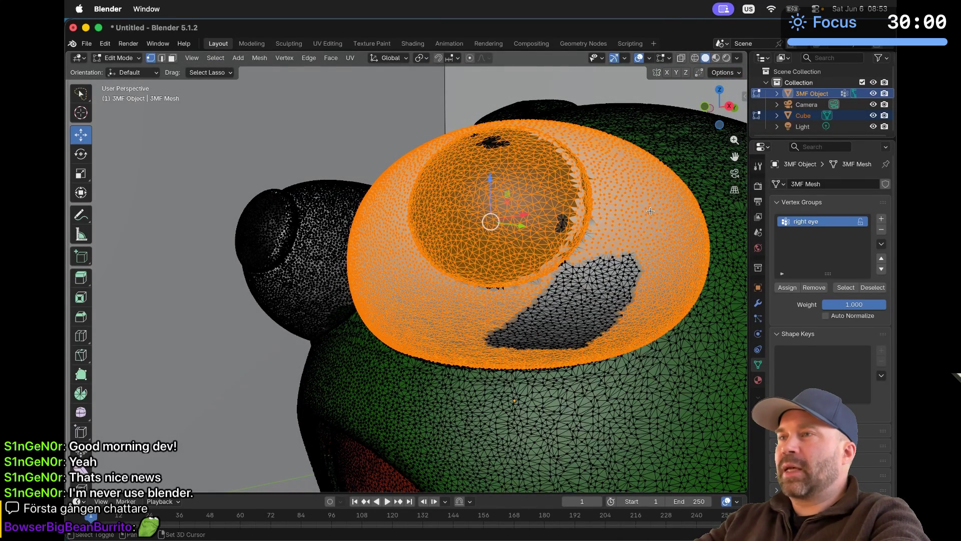
Step: Set Drag to Select Box and add the grey patch under the eyeball to the selection
click(215, 74)
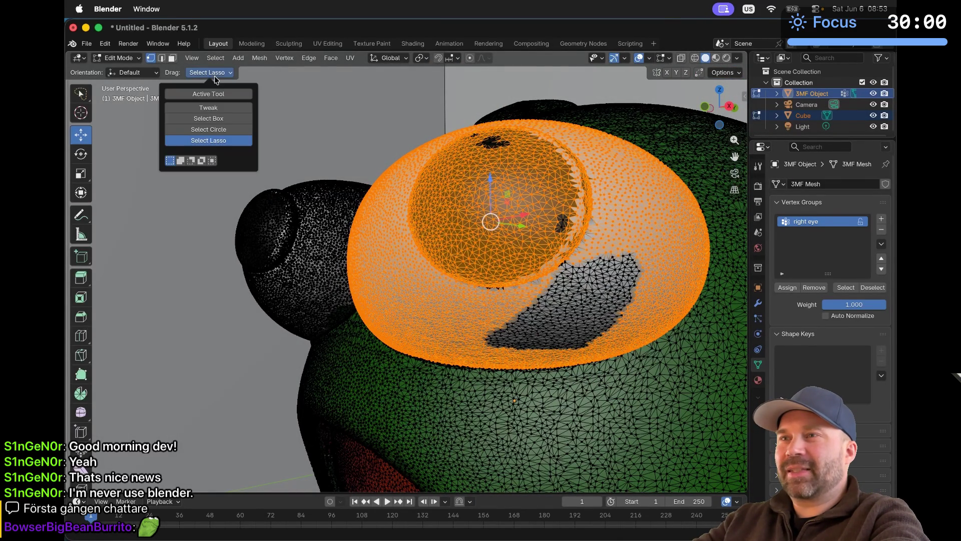
click(215, 118)
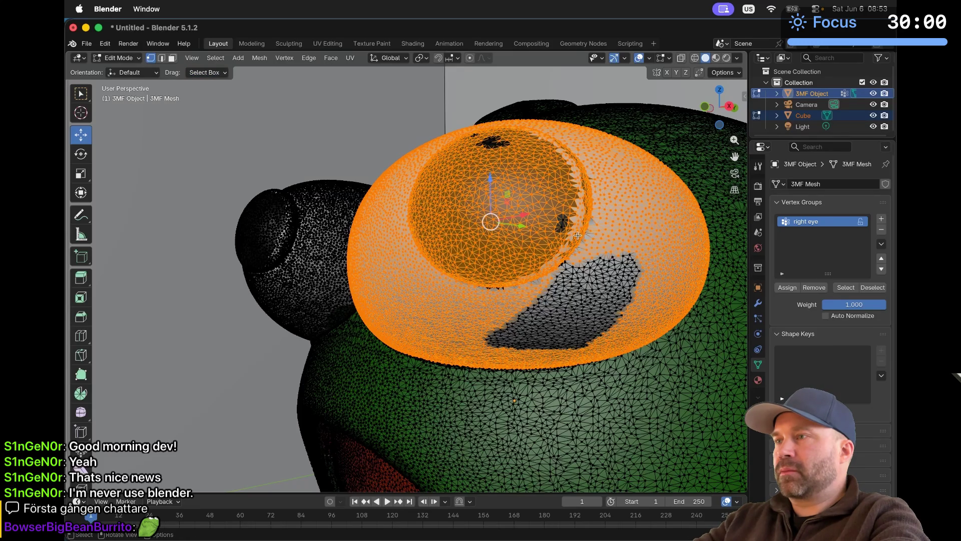
shift+drag(619, 248, 525, 287)
shift+drag(659, 248, 553, 312)
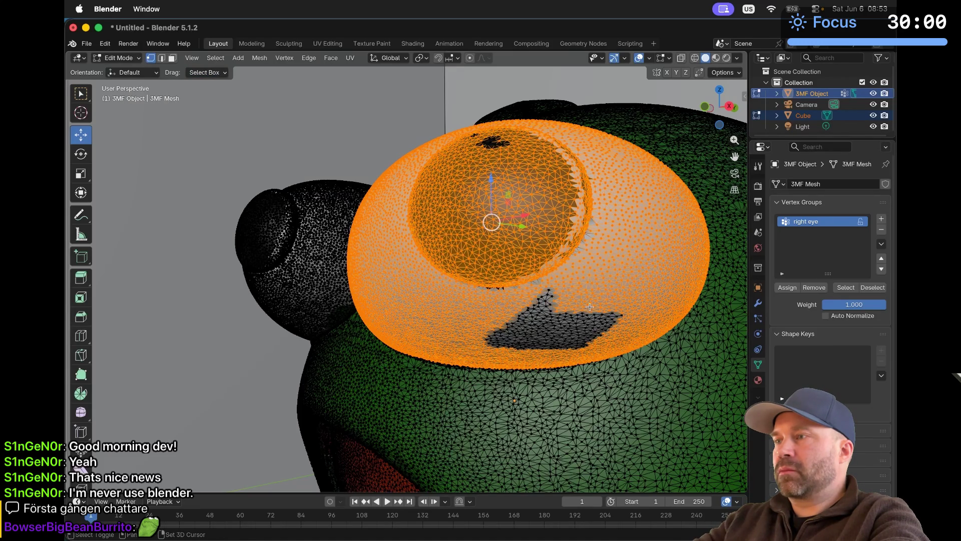
shift+drag(642, 290, 625, 300)
shift+drag(559, 344, 559, 344)
mouse_move(565, 286)
shift+mouse_down()
mouse_move(486, 336)
mouse_move(529, 325)
mouse_move(593, 353)
shift+mouse_up()
middle_drag(576, 340, 533, 299)
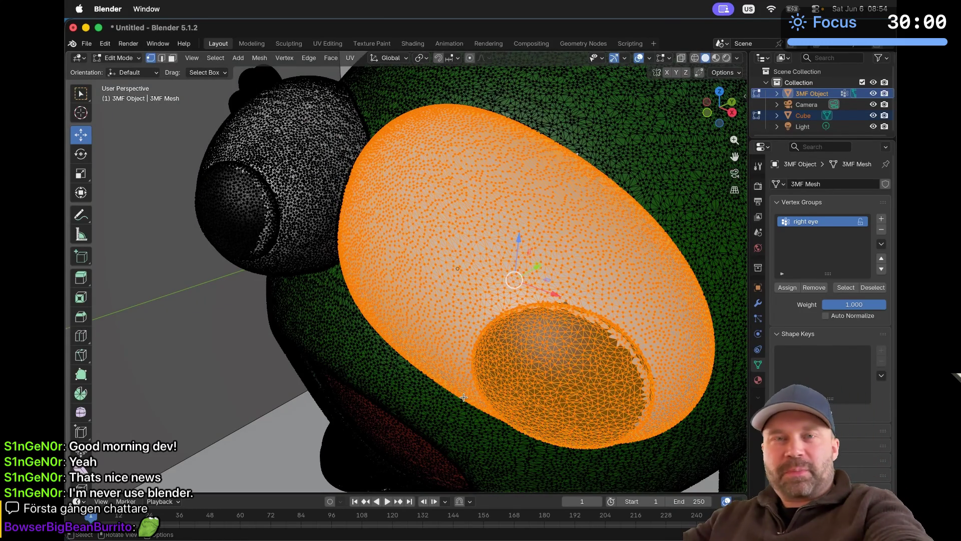
Step: Add the leftover vertices near the eye's edge and its top cap to the selection
middle_drag(530, 404, 411, 311)
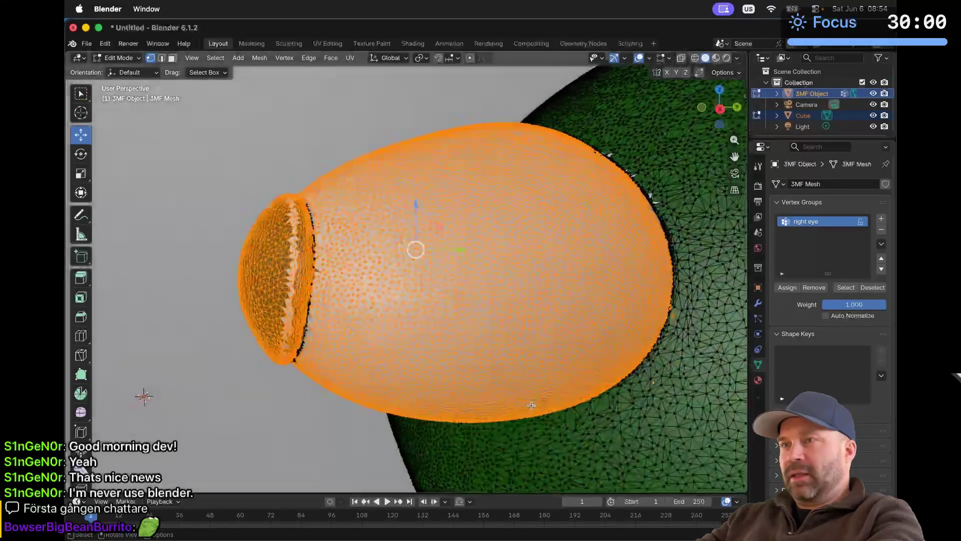
middle_drag(355, 235, 354, 235)
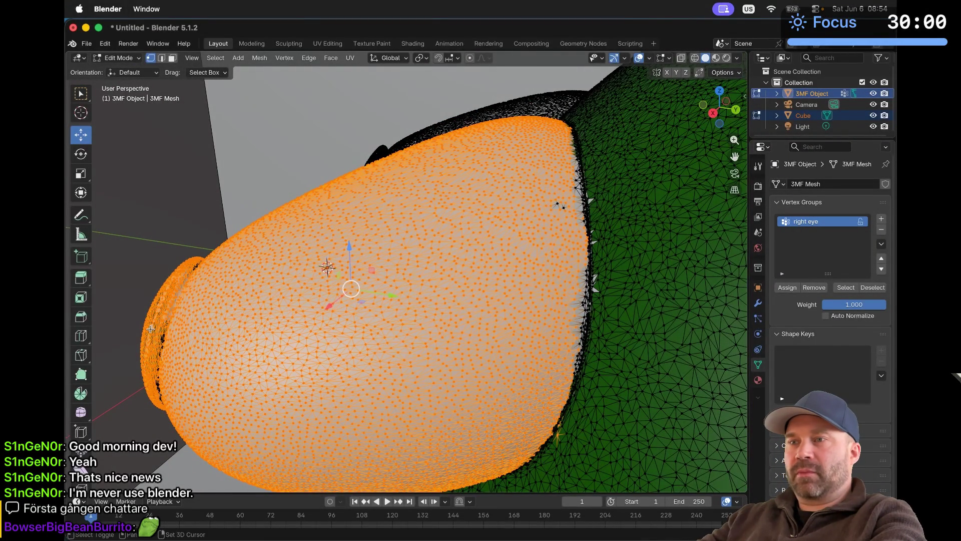
middle_drag(237, 267, 213, 359)
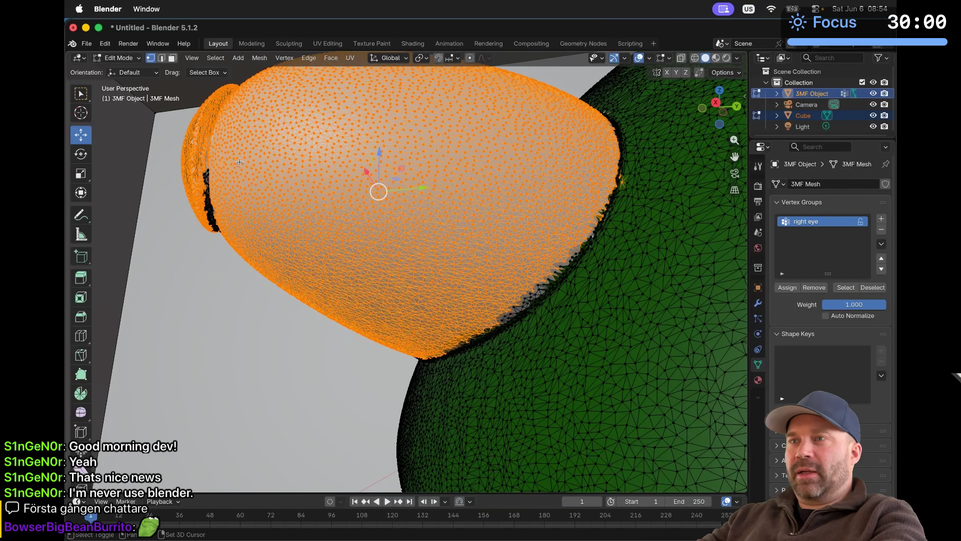
drag(241, 175, 199, 249)
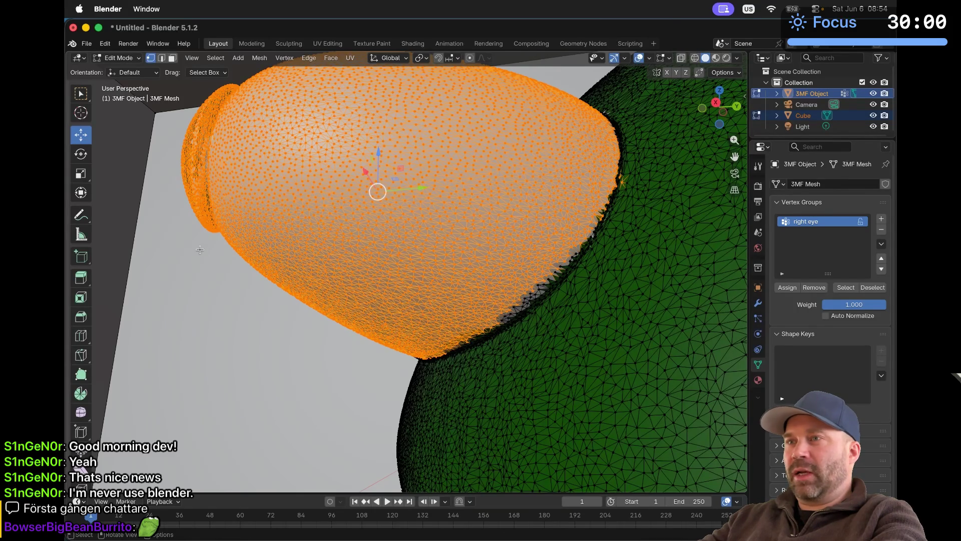
middle_drag(200, 249, 440, 127)
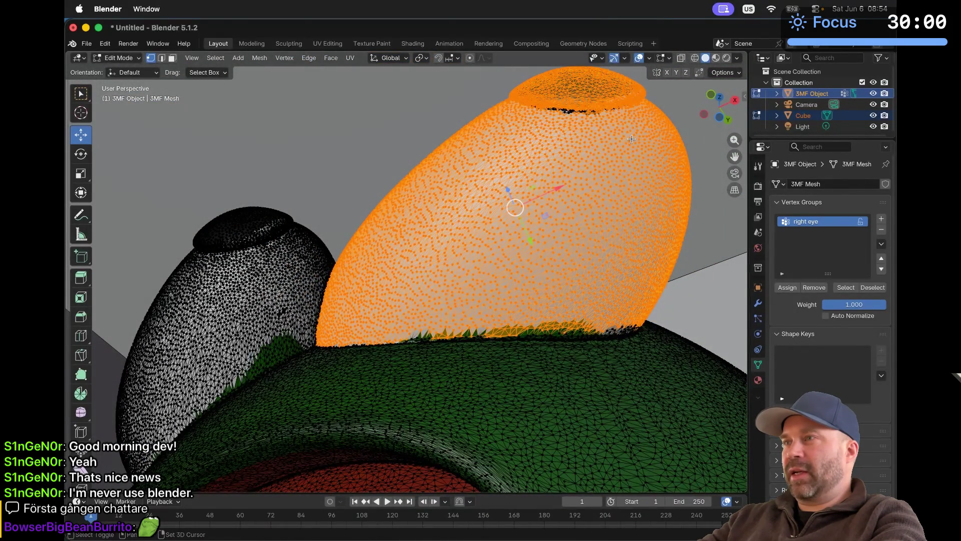
shift+click(551, 85)
mouse_move(533, 97)
middle_down()
mouse_move(630, 306)
mouse_move(543, 125)
middle_up()
drag(540, 119, 582, 173)
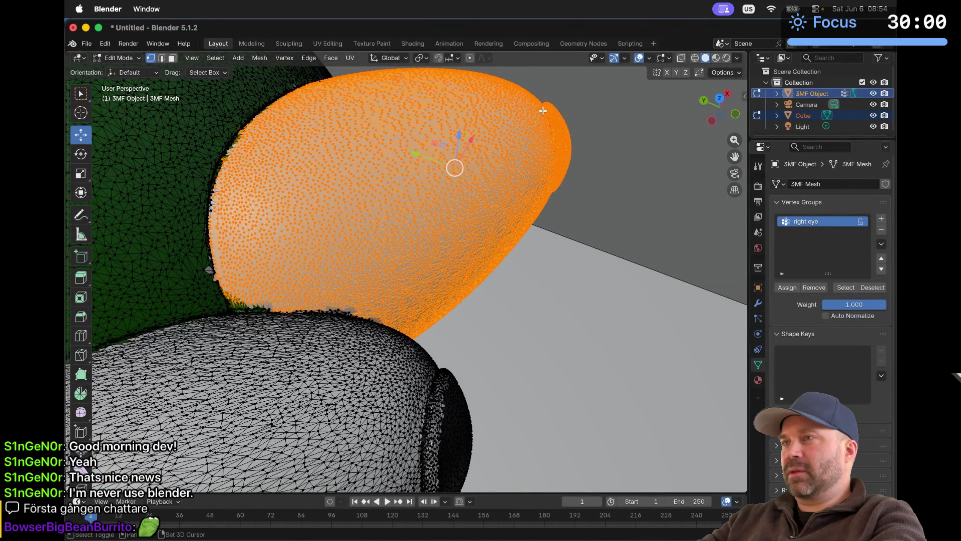
Step: Check coverage from several angles and box-select (B) a small leftover patch near the eye edge
scroll(580, 165, up, 3)
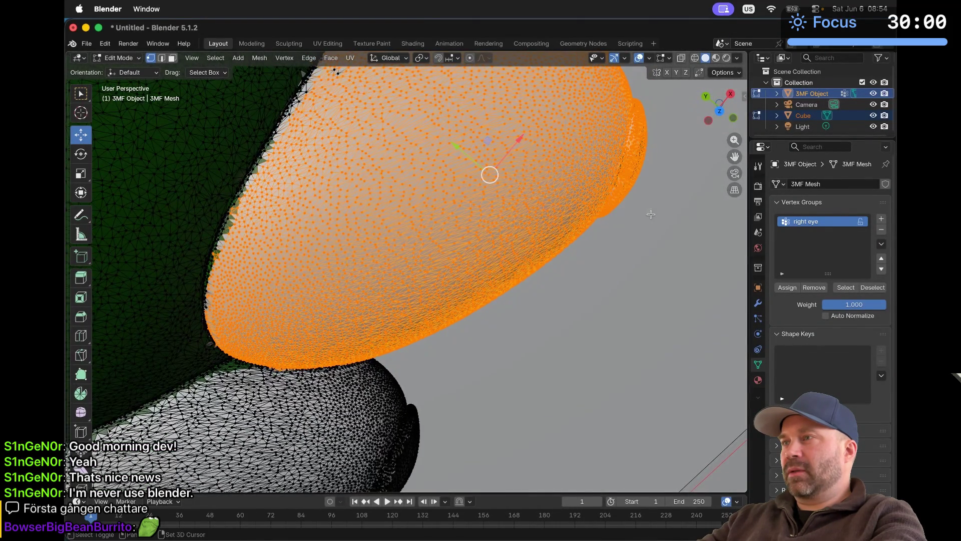
scroll(667, 193, up, 10)
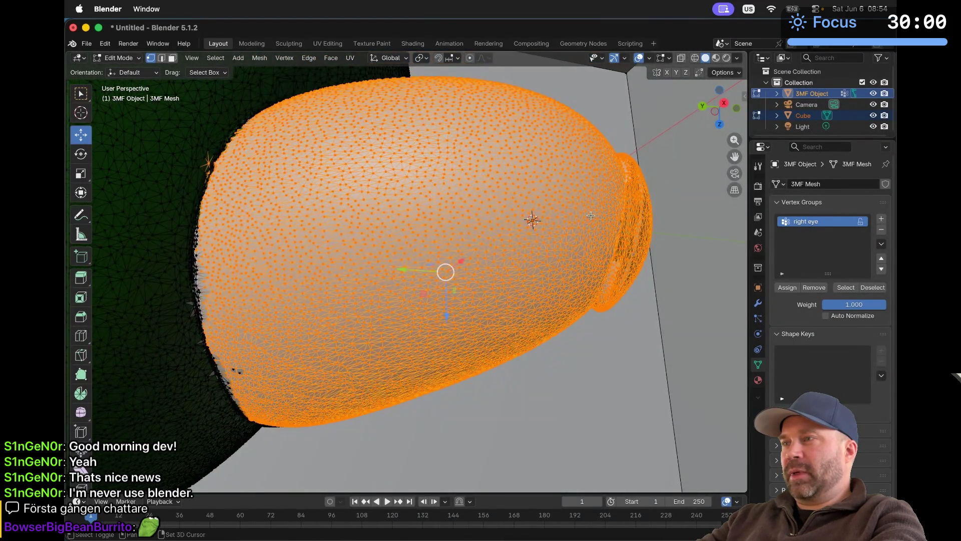
drag(590, 216, 615, 241)
shift+middle_drag(608, 240, 522, 200)
middle_drag(573, 252, 584, 306)
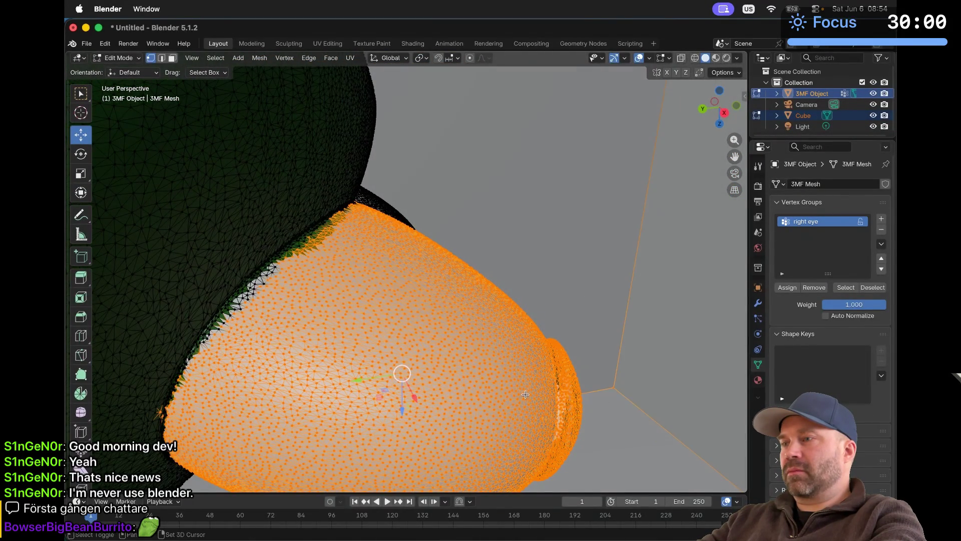
mouse_move(618, 421)
middle_down()
mouse_move(589, 431)
mouse_move(354, 367)
middle_up()
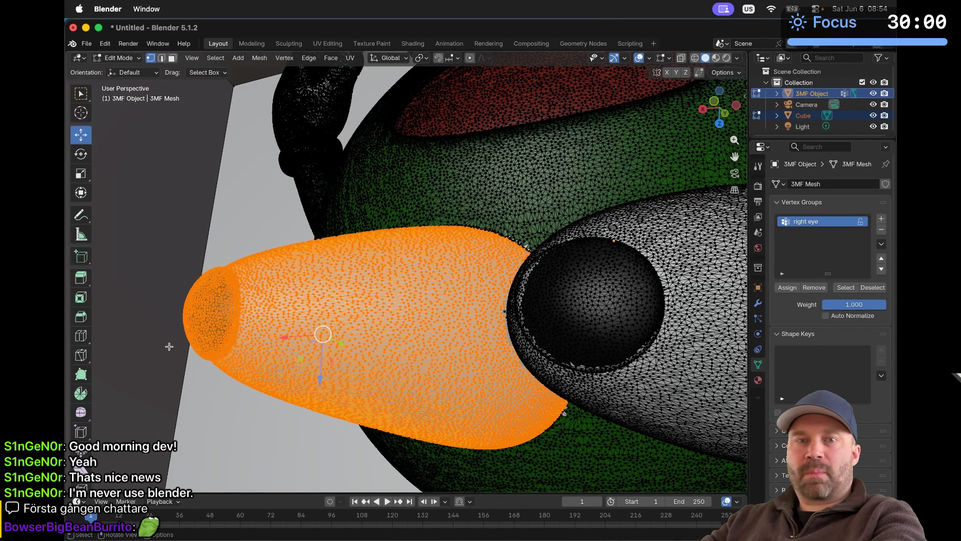
scroll(393, 346, down, 10)
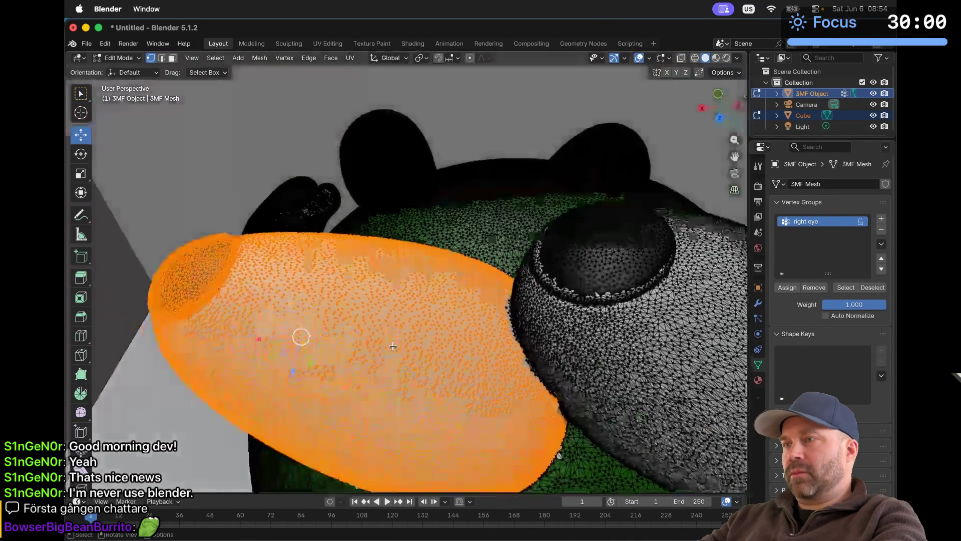
scroll(393, 346, down, 5)
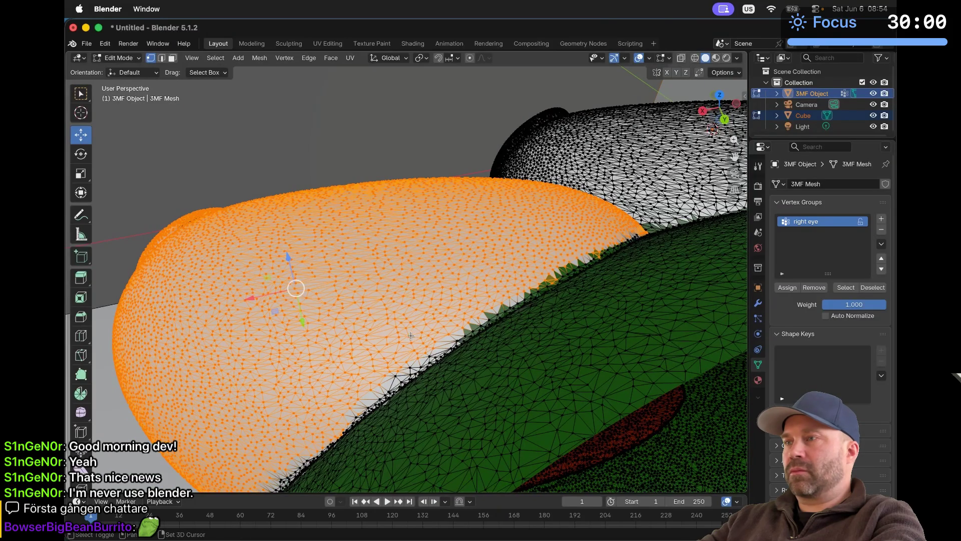
scroll(390, 348, down, 10)
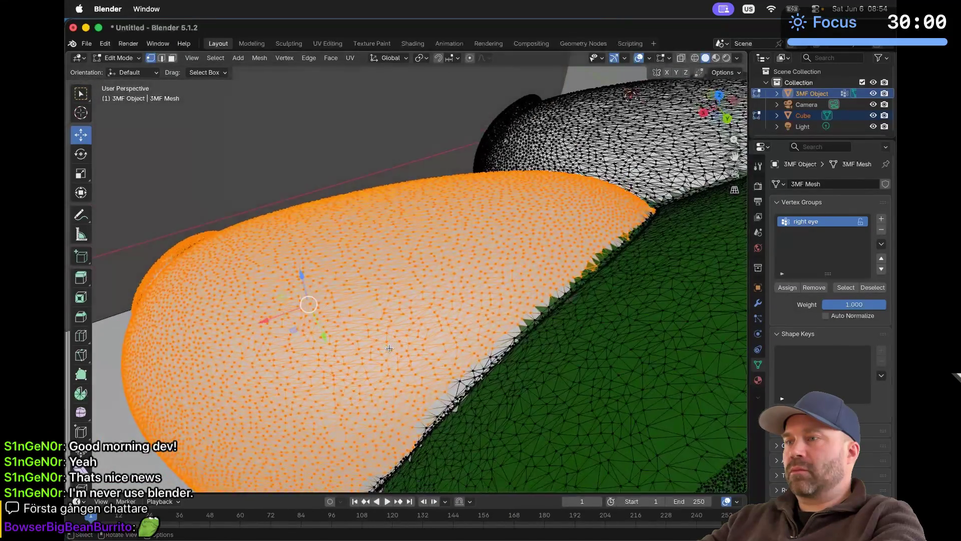
scroll(389, 348, down, 10)
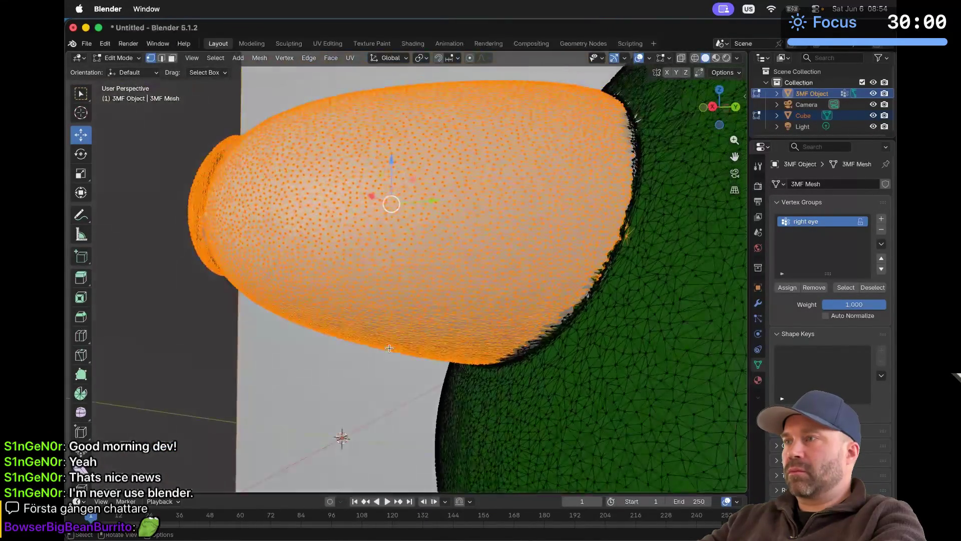
scroll(466, 346, down, 10)
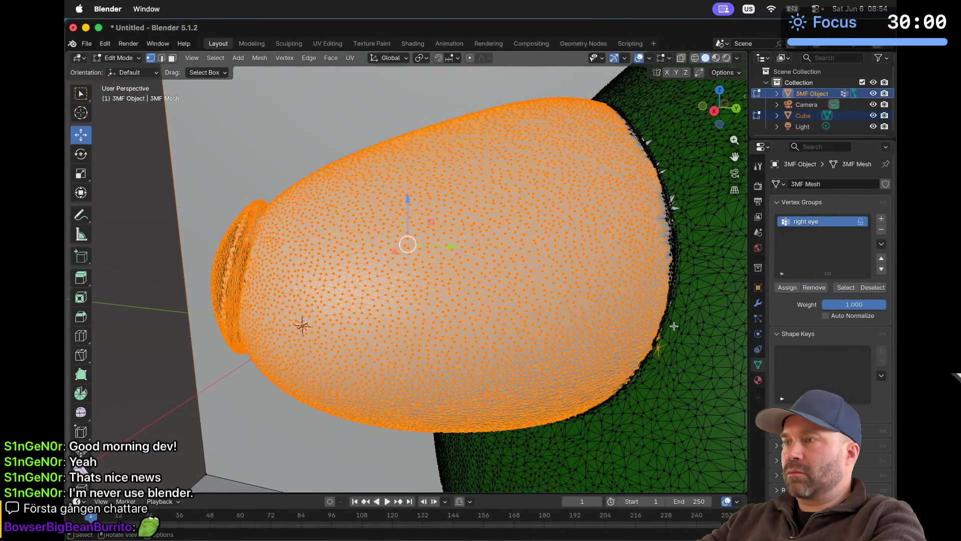
key(b)
drag(655, 345, 655, 346)
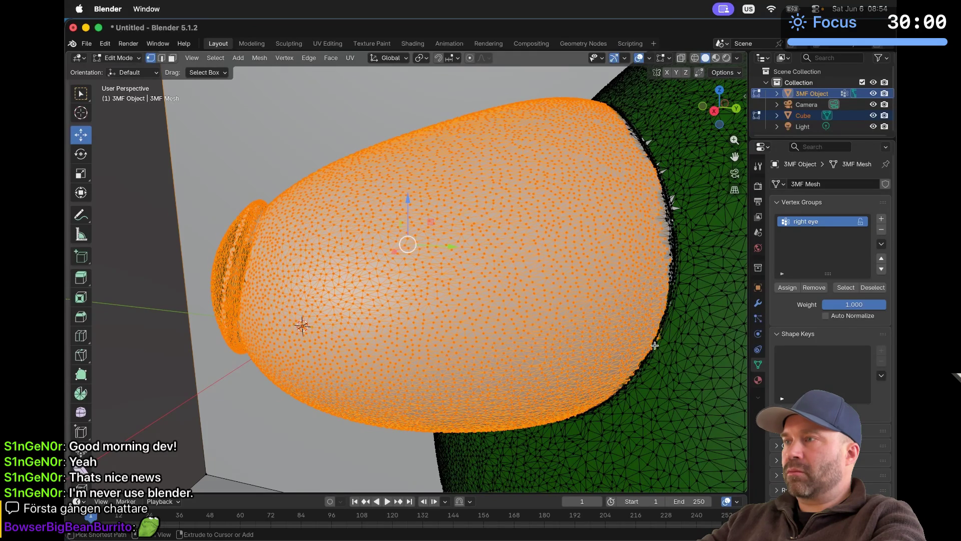
scroll(655, 345, down, 10)
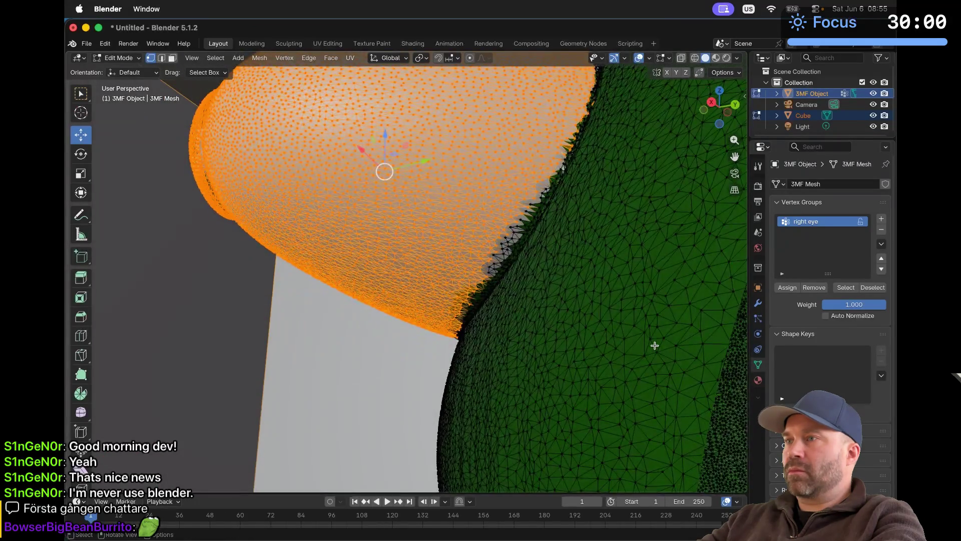
scroll(654, 345, down, 5)
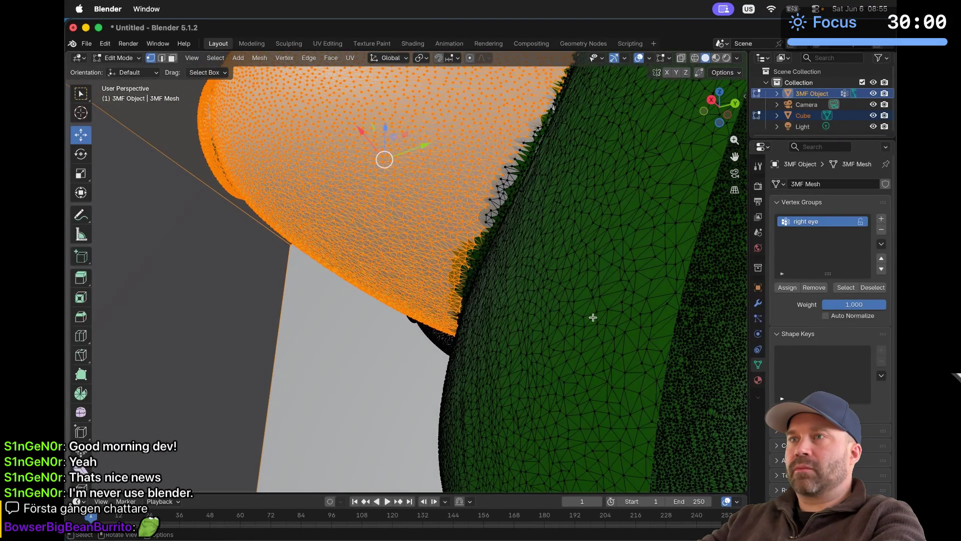
click(217, 72)
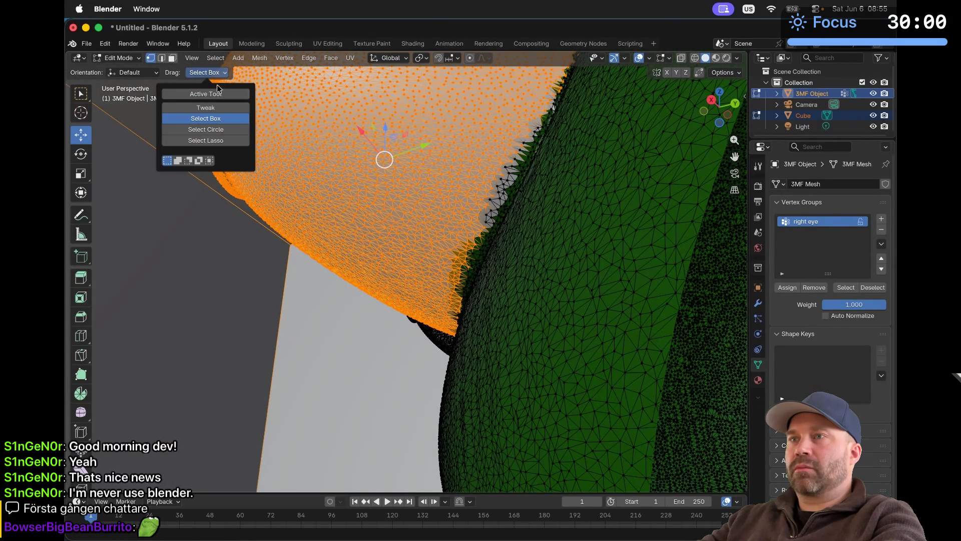
Step: With Drag set to Select Lasso, add border vertices along the eye's side and lower edge
click(218, 142)
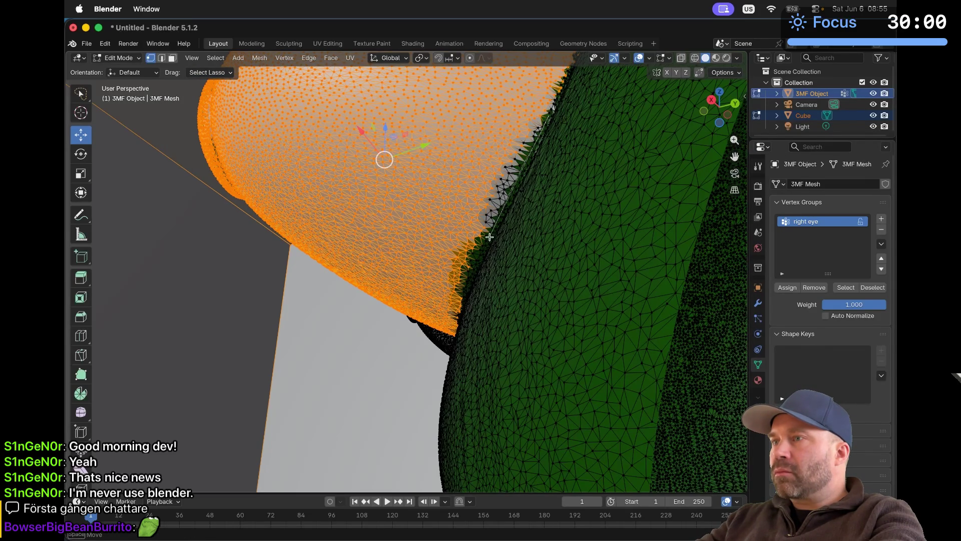
drag(472, 271, 547, 83)
scroll(547, 82, up, 5)
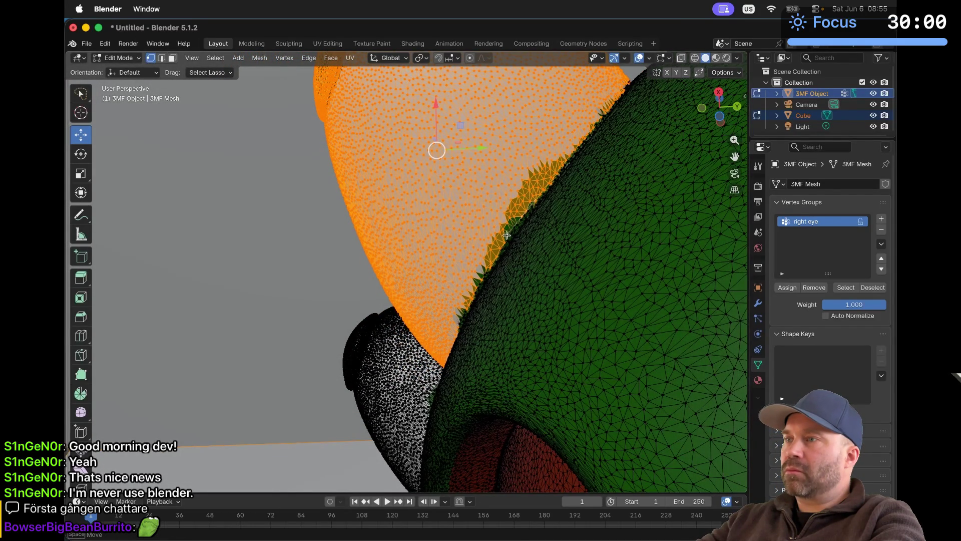
drag(491, 242, 488, 210)
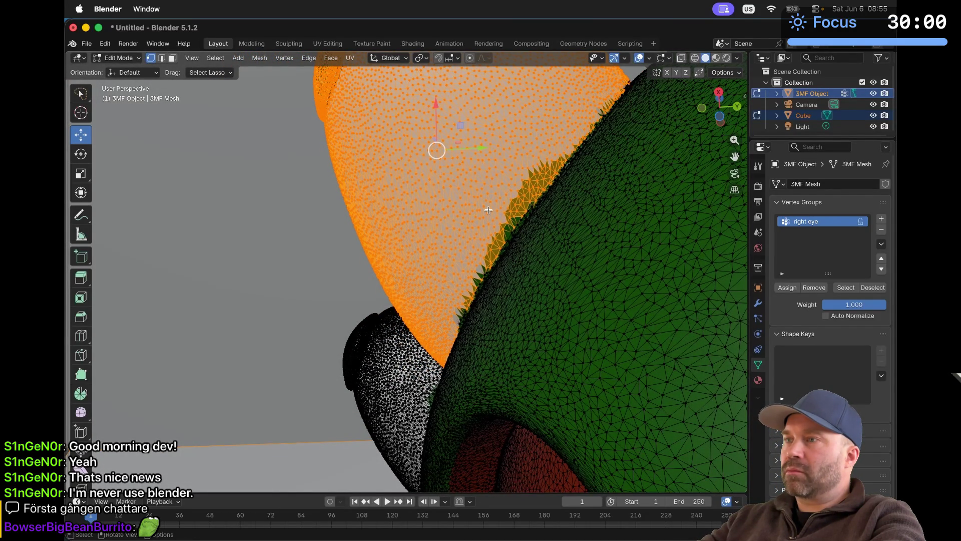
middle_drag(488, 210, 535, 342)
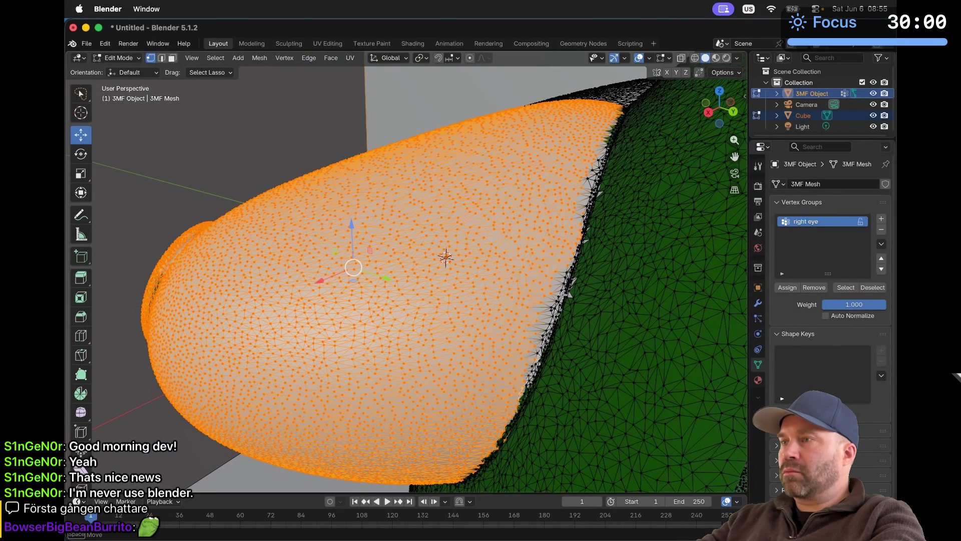
shift+drag(563, 295, 561, 285)
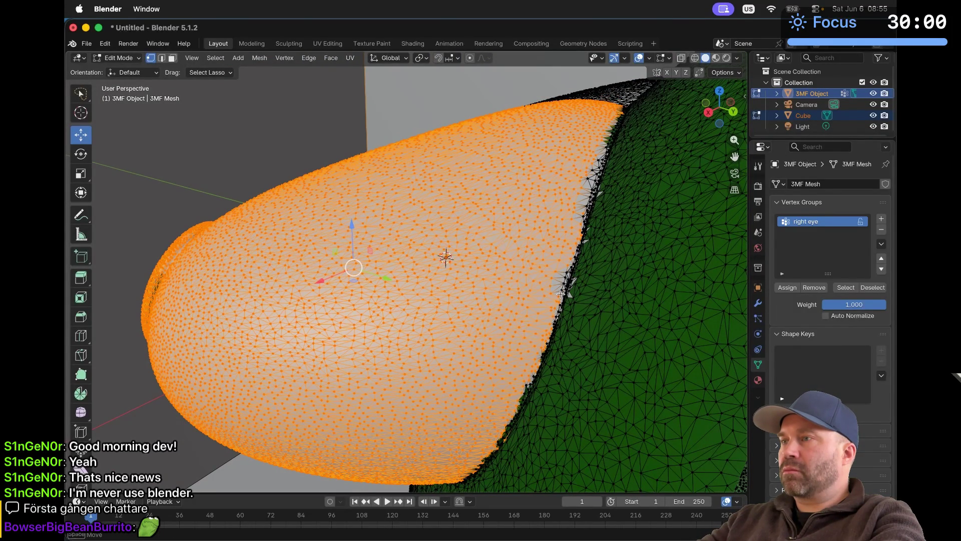
middle_drag(564, 301, 554, 326)
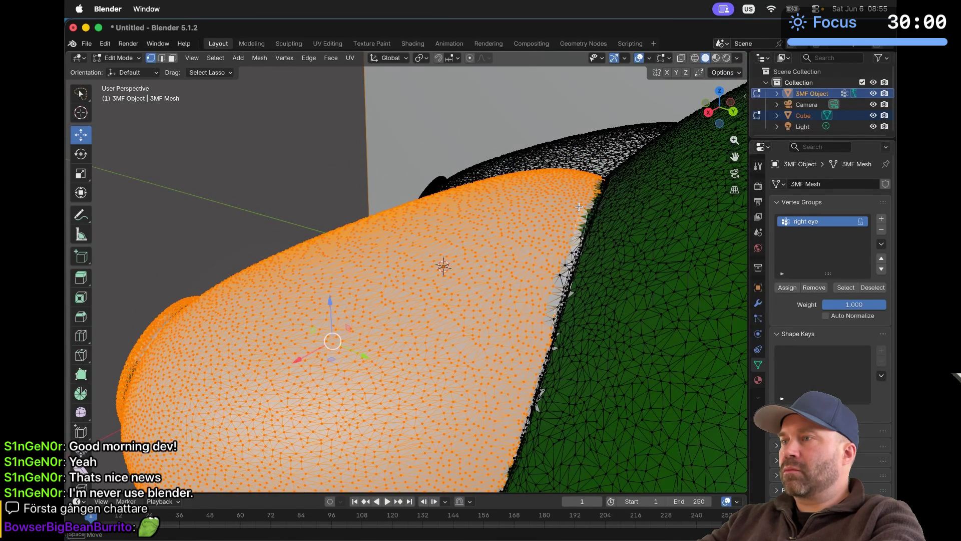
Step: Lasso the remaining grey border vertices beside the green body, then switch Drag back to box
mouse_move(578, 207)
shift+mouse_down()
mouse_move(558, 269)
mouse_move(573, 276)
shift+mouse_up()
middle_drag(573, 276, 487, 428)
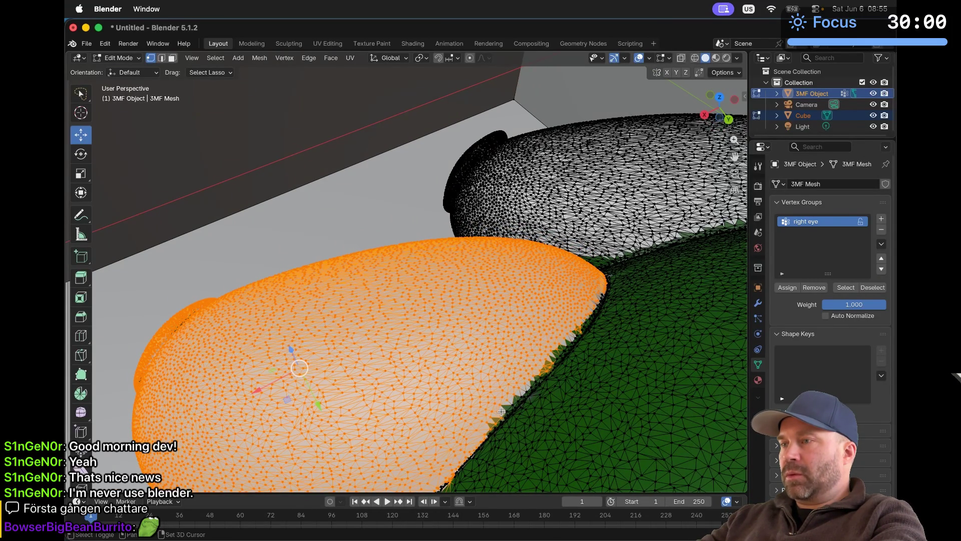
drag(500, 417, 514, 404)
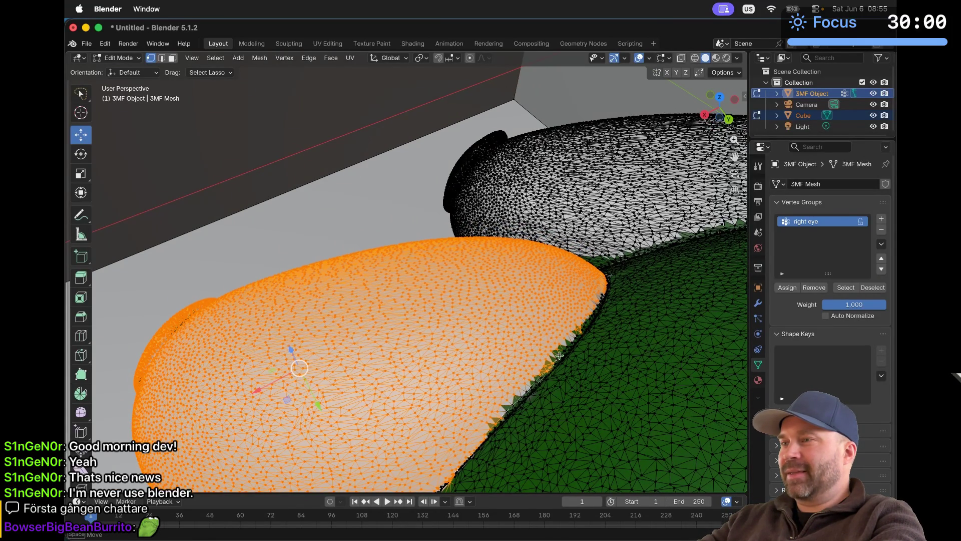
drag(549, 330, 550, 329)
mouse_move(550, 329)
middle_down()
mouse_move(524, 331)
mouse_move(590, 172)
middle_up()
click(207, 72)
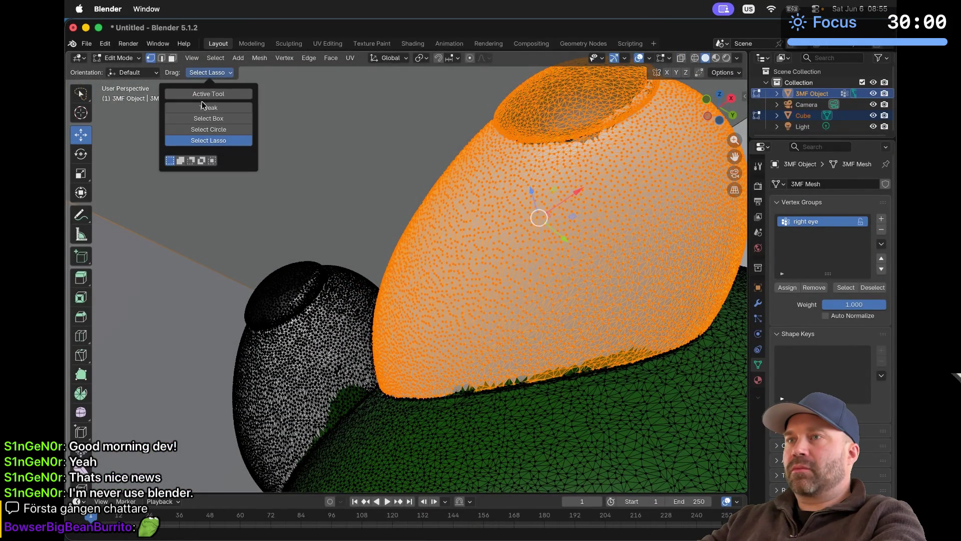
Step: Confirm Select Box as the drag mode and zoom out to view the whole eye region
click(208, 117)
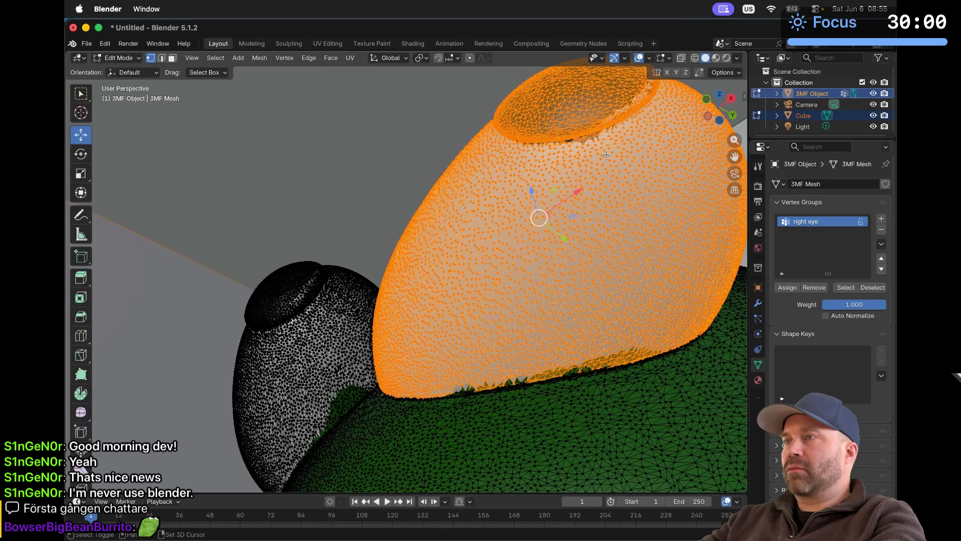
scroll(619, 156, down, 10)
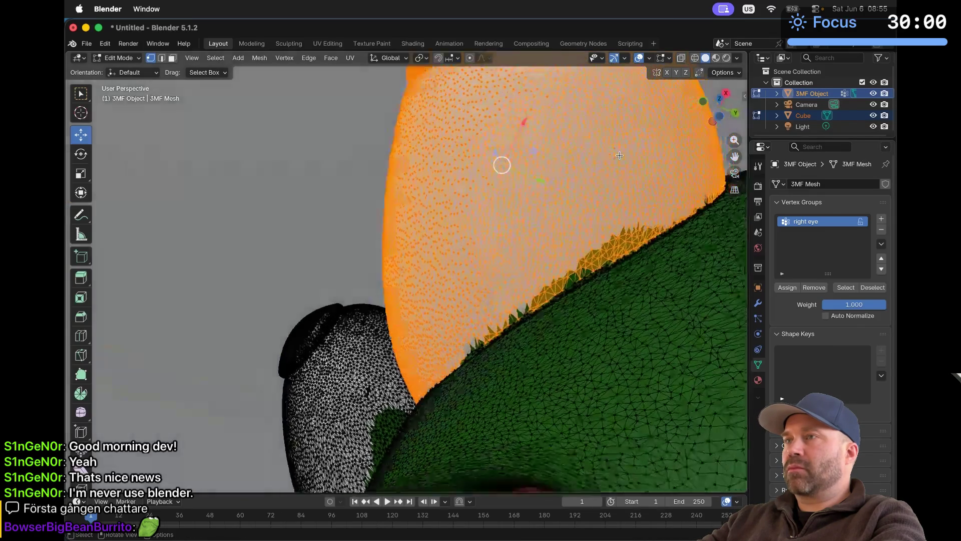
scroll(619, 156, down, 10)
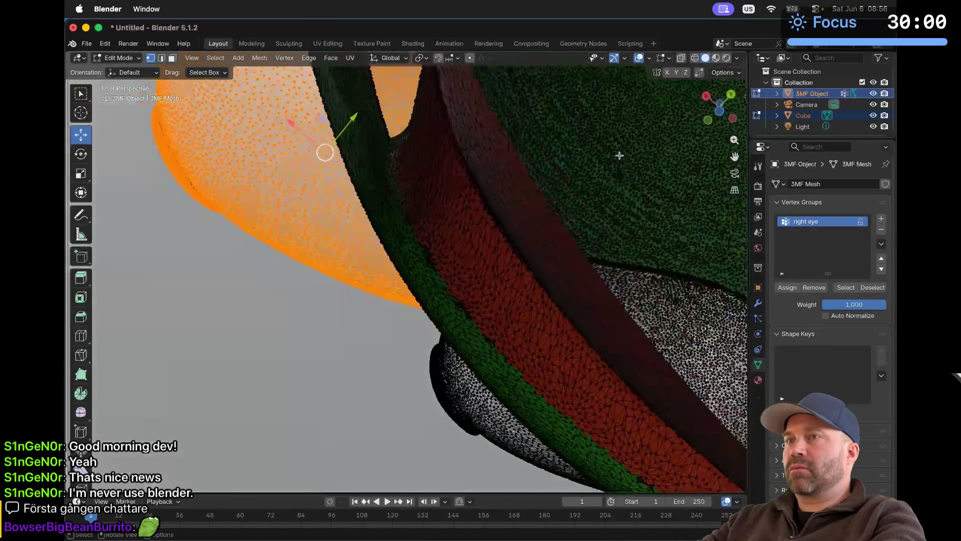
scroll(619, 156, down, 10)
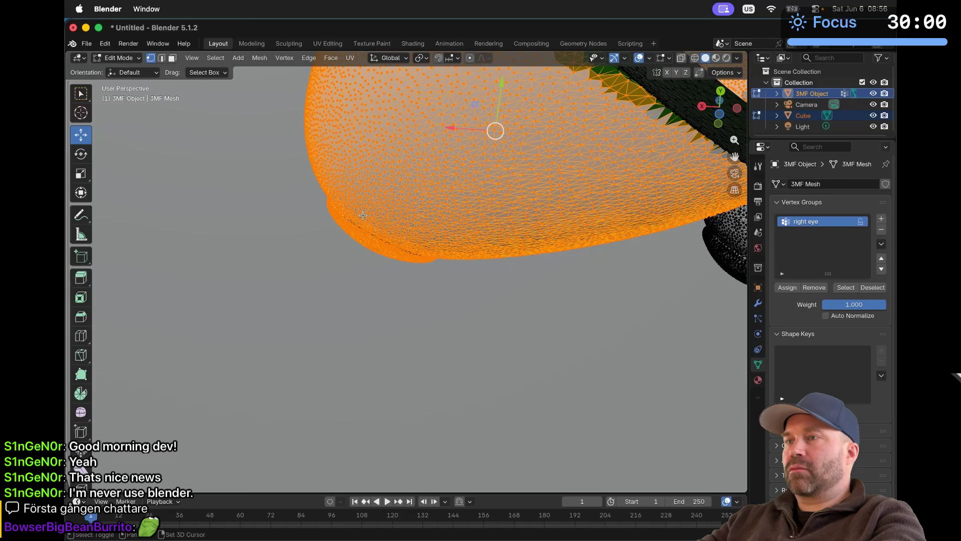
scroll(412, 238, down, 10)
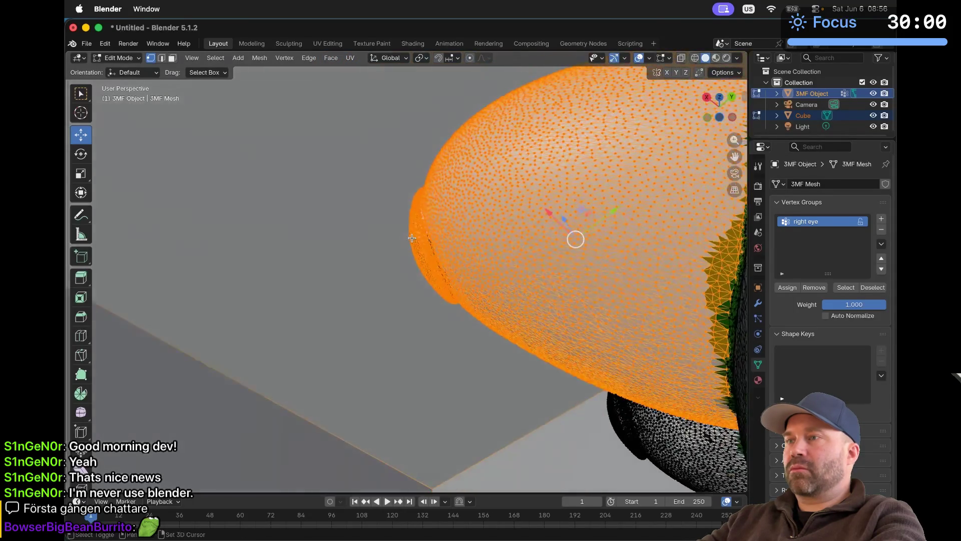
scroll(453, 278, down, 10)
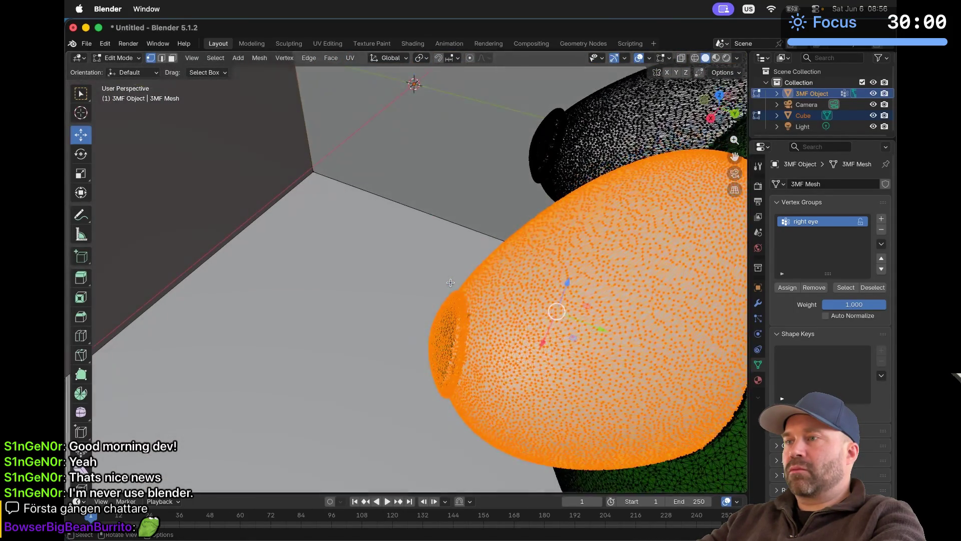
scroll(461, 385, down, 10)
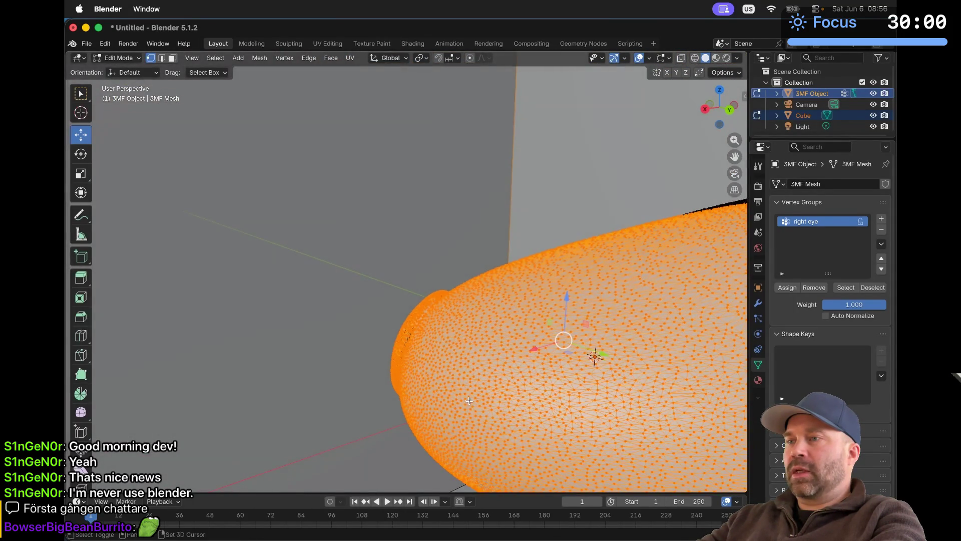
scroll(451, 369, down, 10)
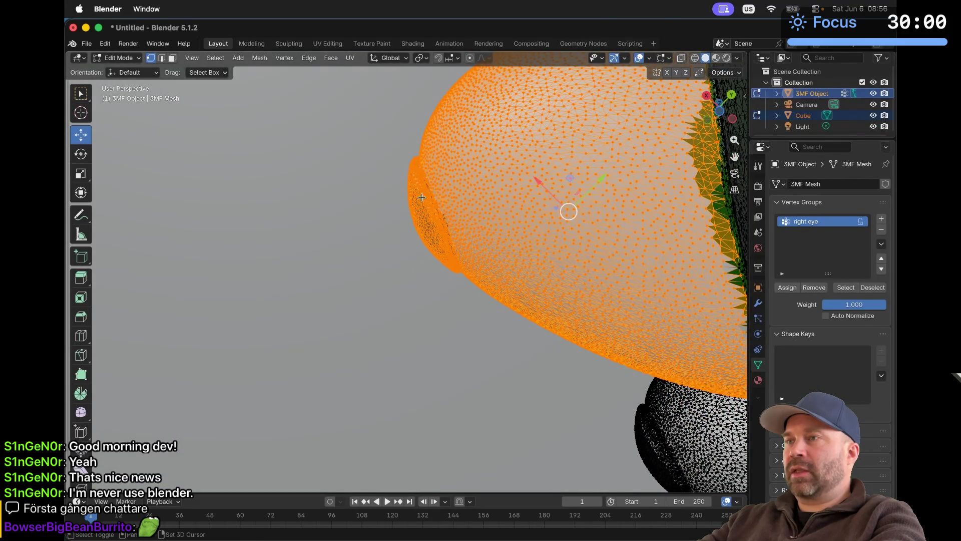
scroll(473, 250, down, 2)
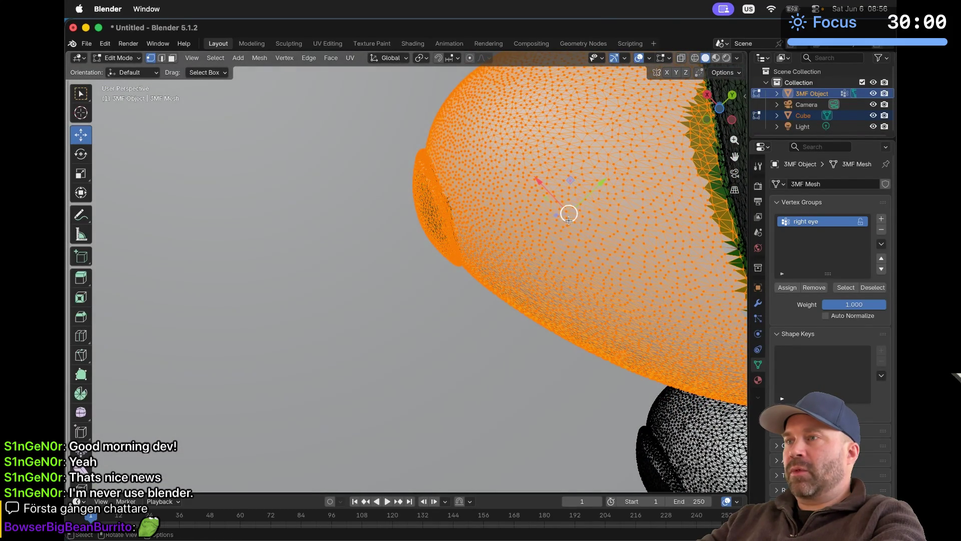
scroll(569, 214, down, 10)
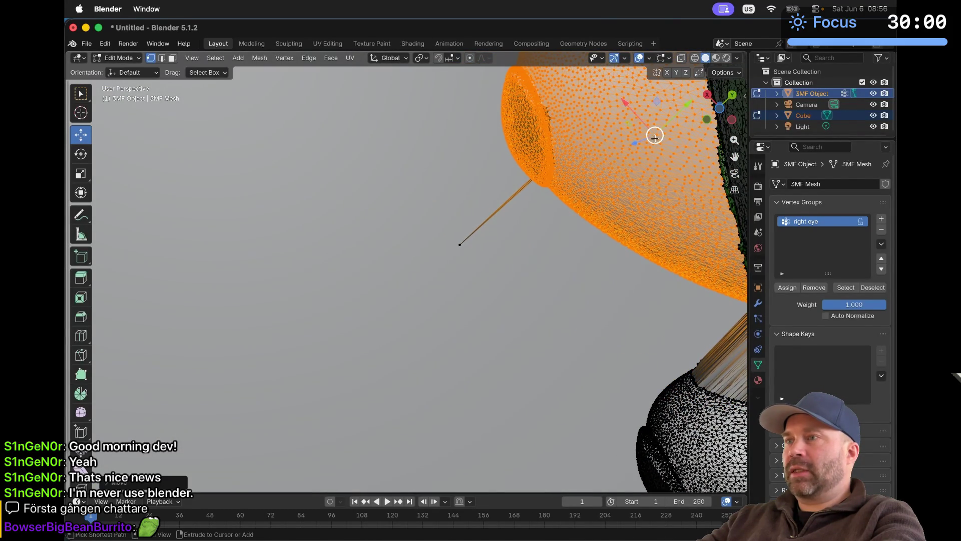
scroll(655, 138, down, 5)
scroll(523, 197, down, 10)
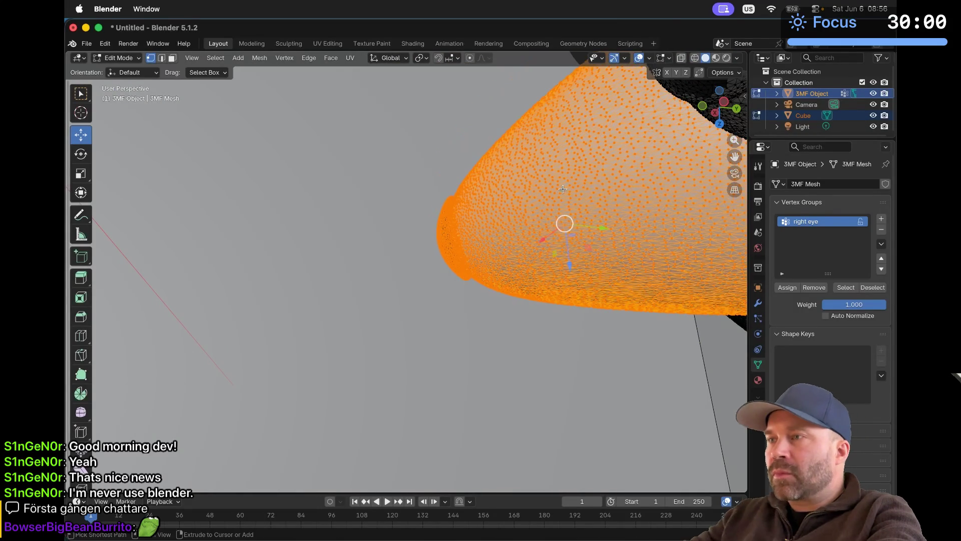
scroll(562, 189, down, 5)
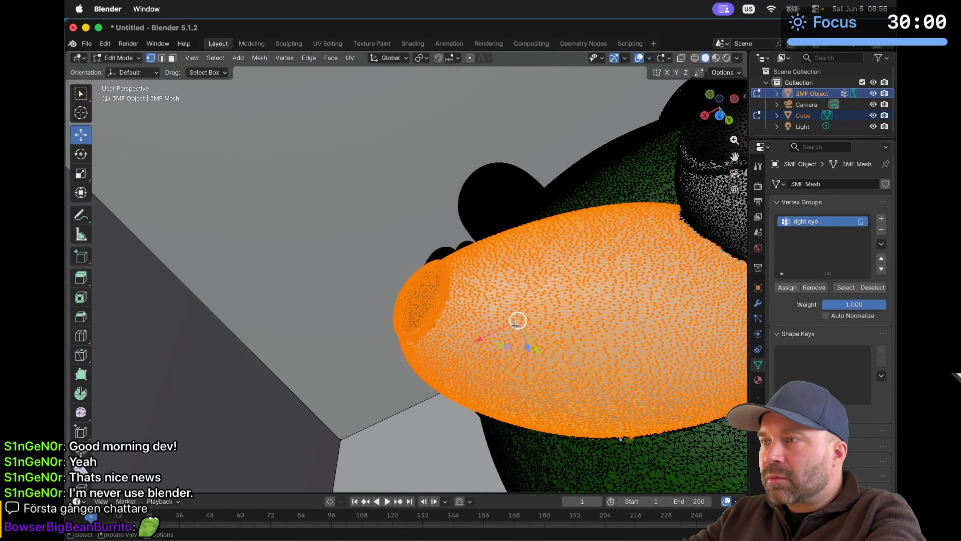
scroll(510, 319, down, 5)
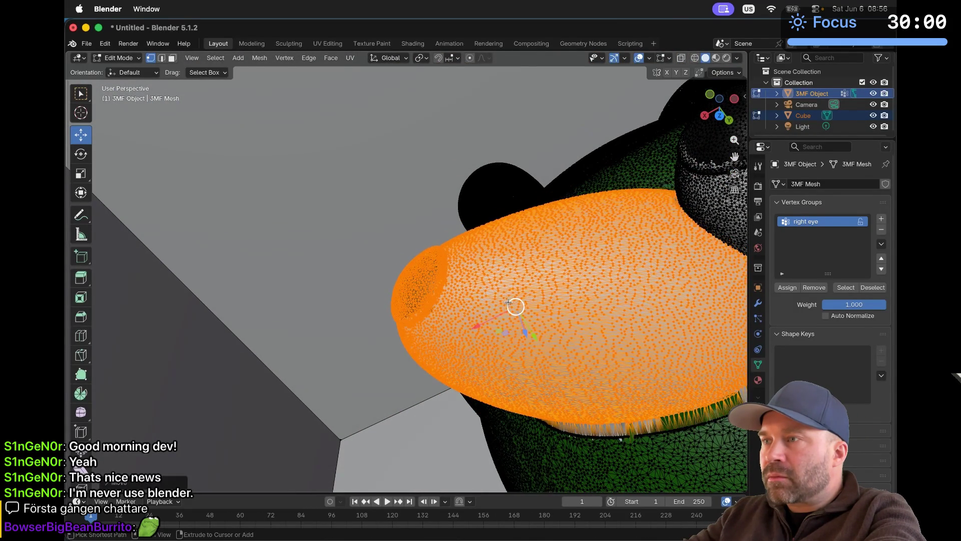
scroll(509, 302, down, 5)
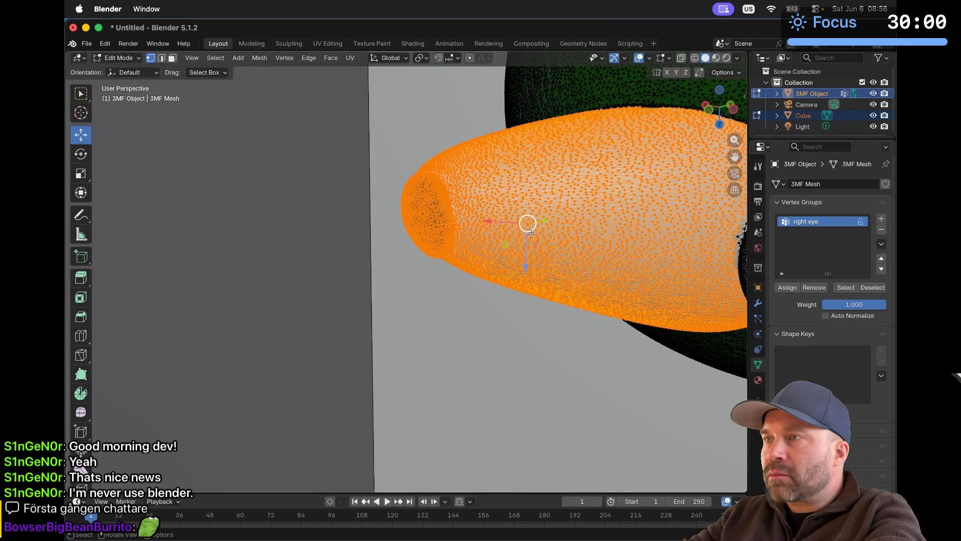
Step: Test-move the selected eye vertices with G, then box-select the remaining rim vertices
key(g)
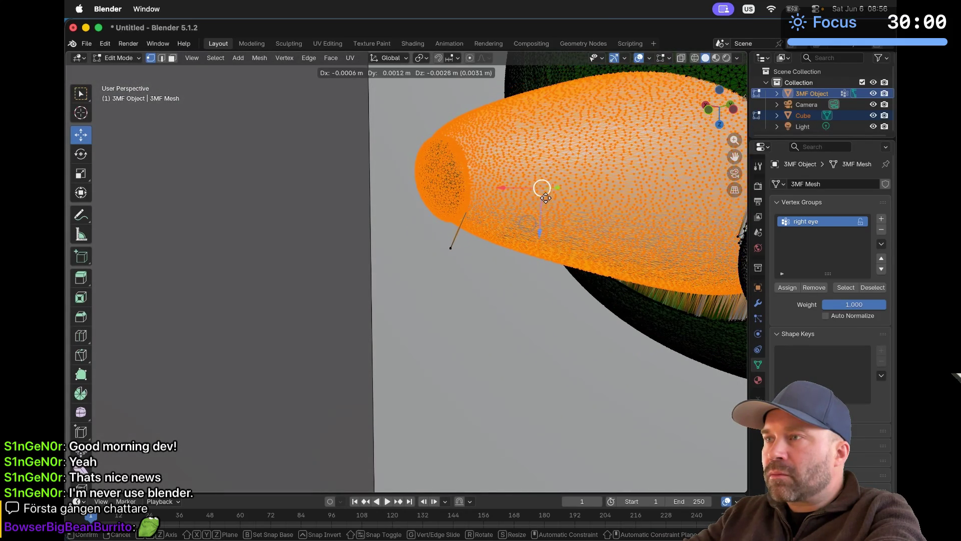
click(545, 198)
scroll(539, 210, up, 5)
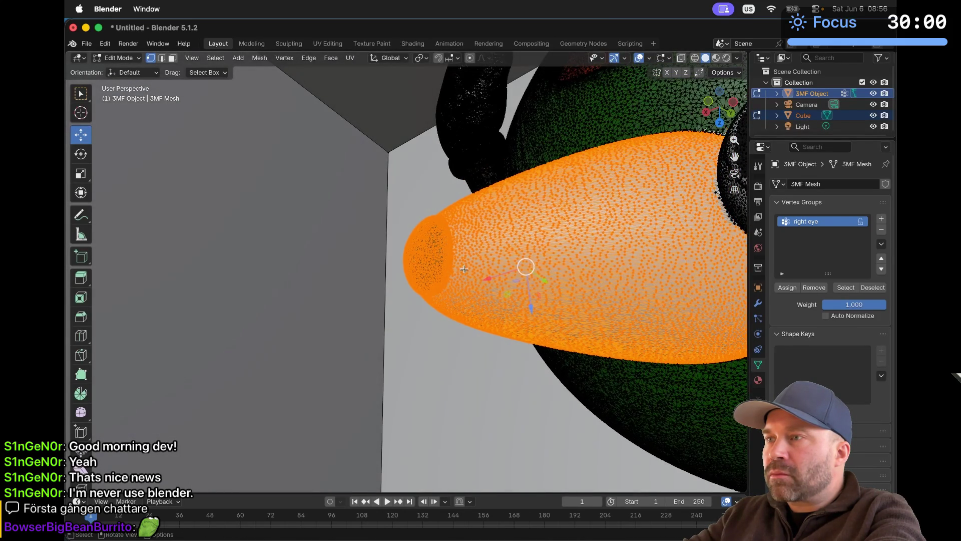
scroll(464, 269, up, 5)
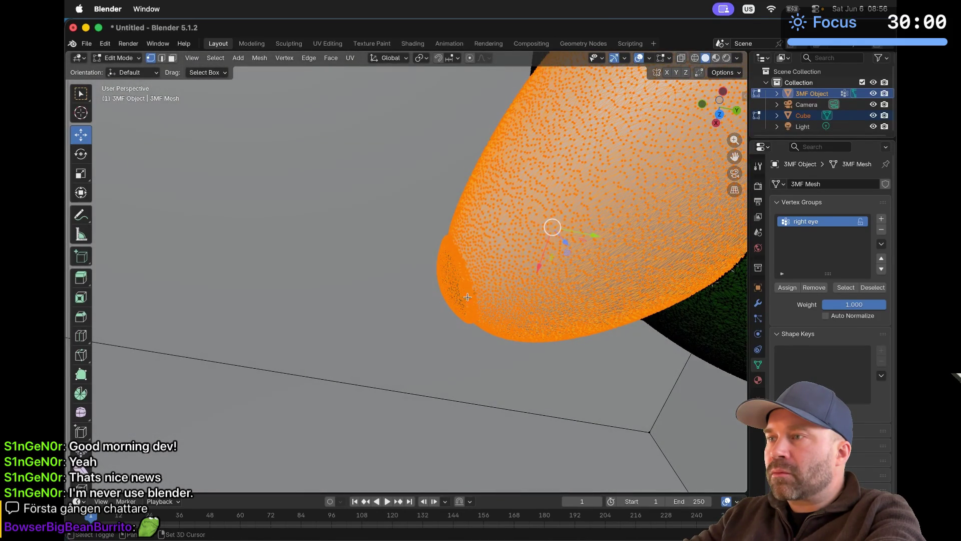
scroll(444, 294, down, 5)
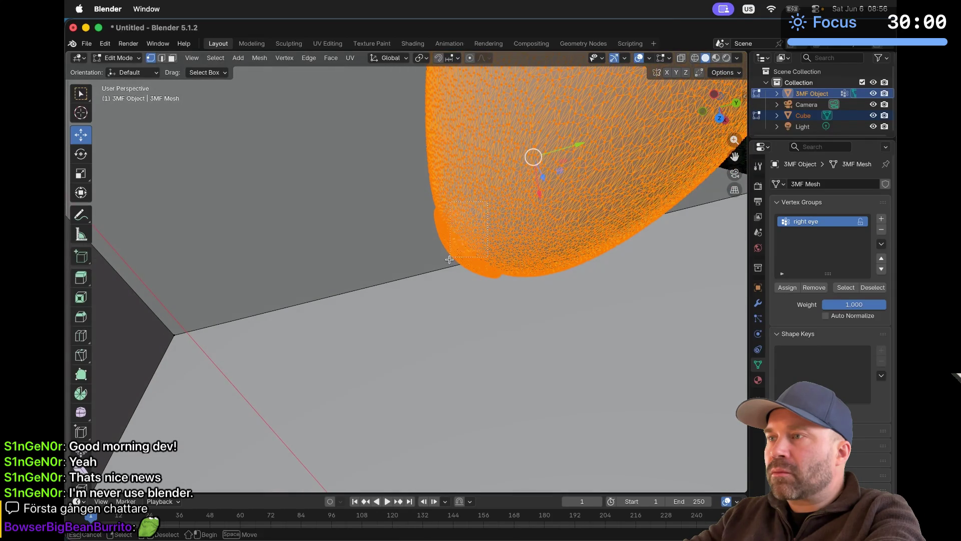
scroll(431, 284, up, 5)
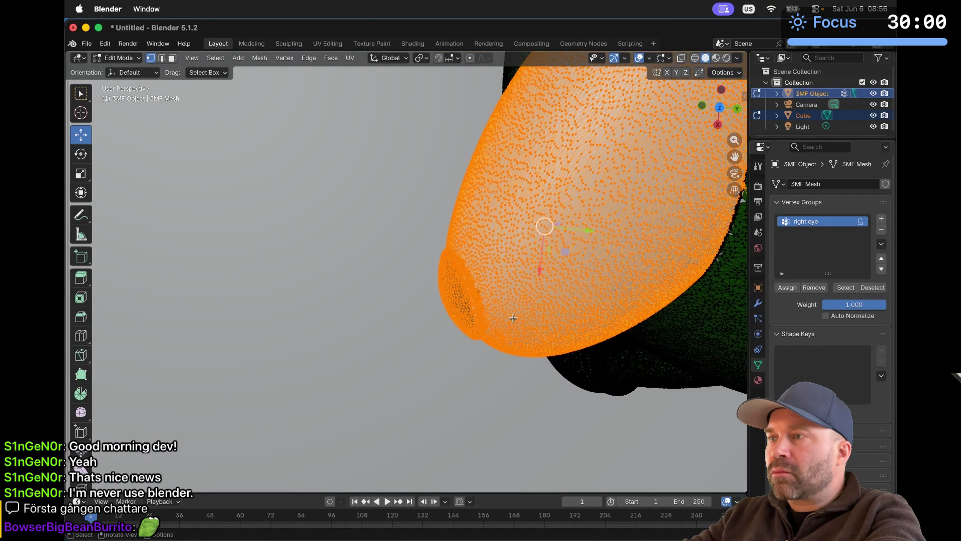
scroll(513, 317, up, 5)
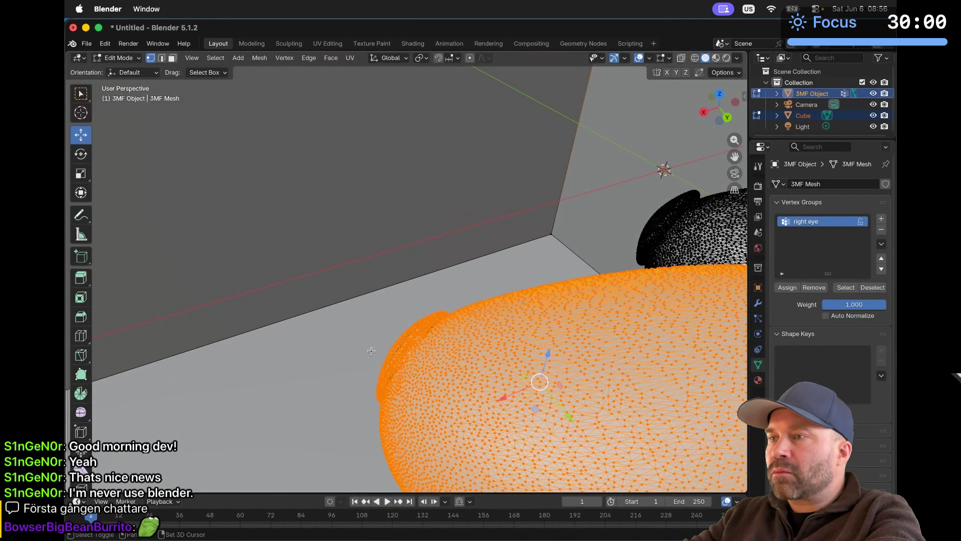
scroll(483, 330, up, 10)
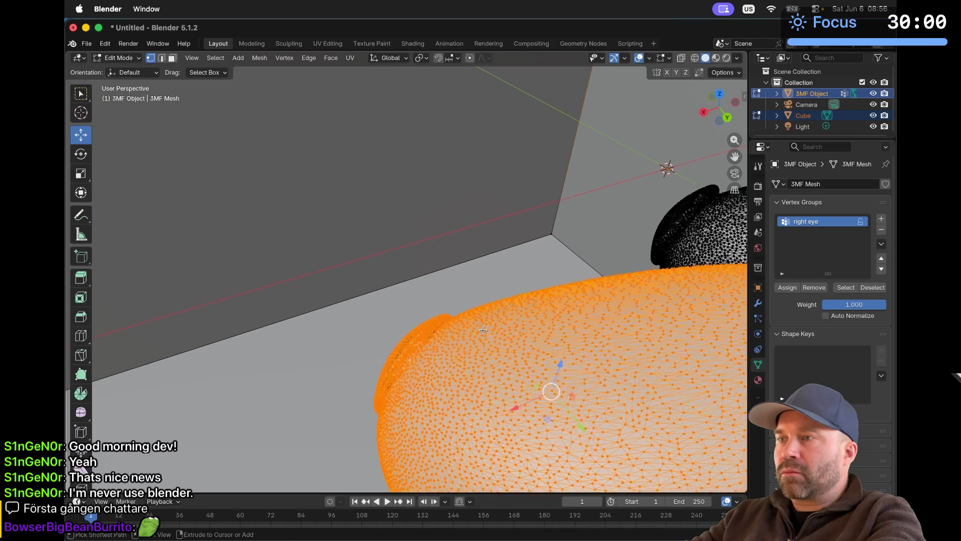
scroll(483, 330, up, 5)
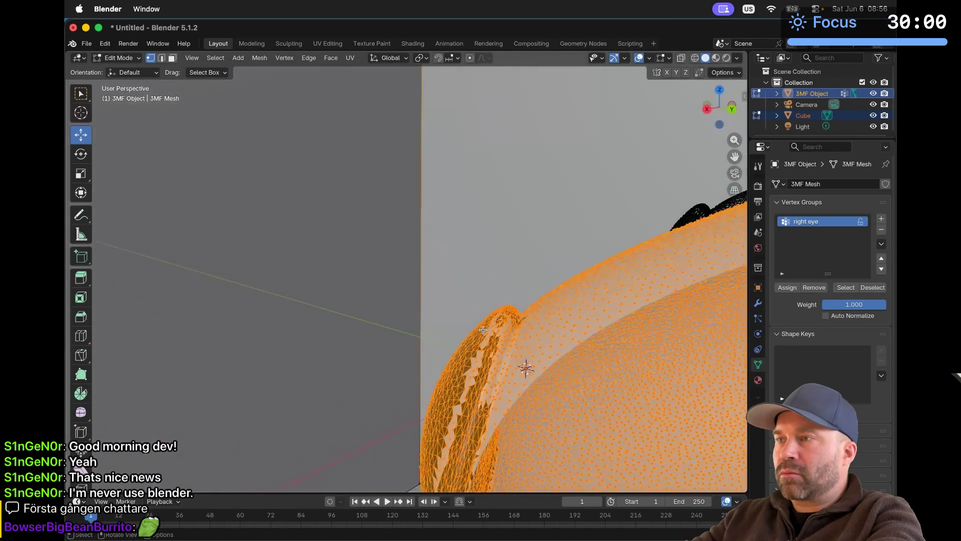
drag(492, 296, 527, 323)
scroll(517, 298, up, 10)
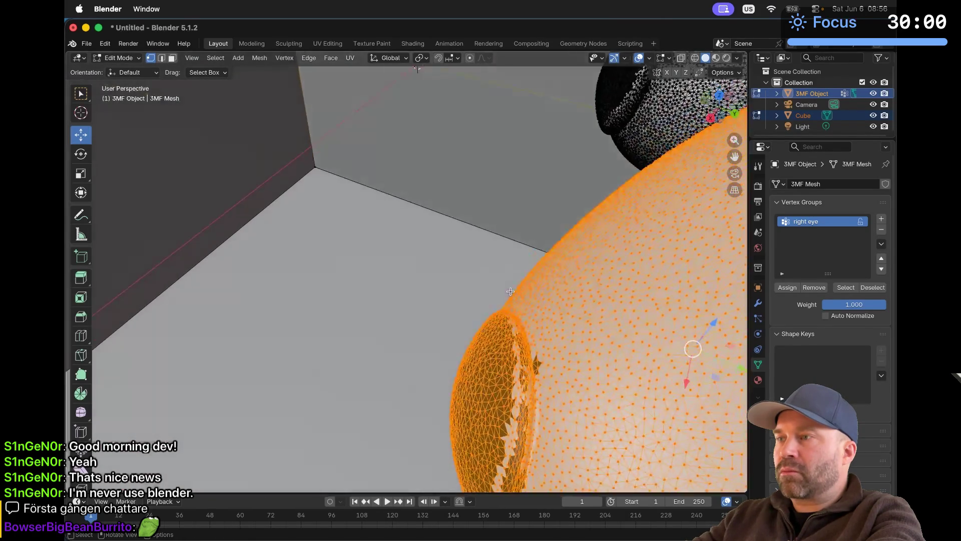
scroll(510, 291, down, 5)
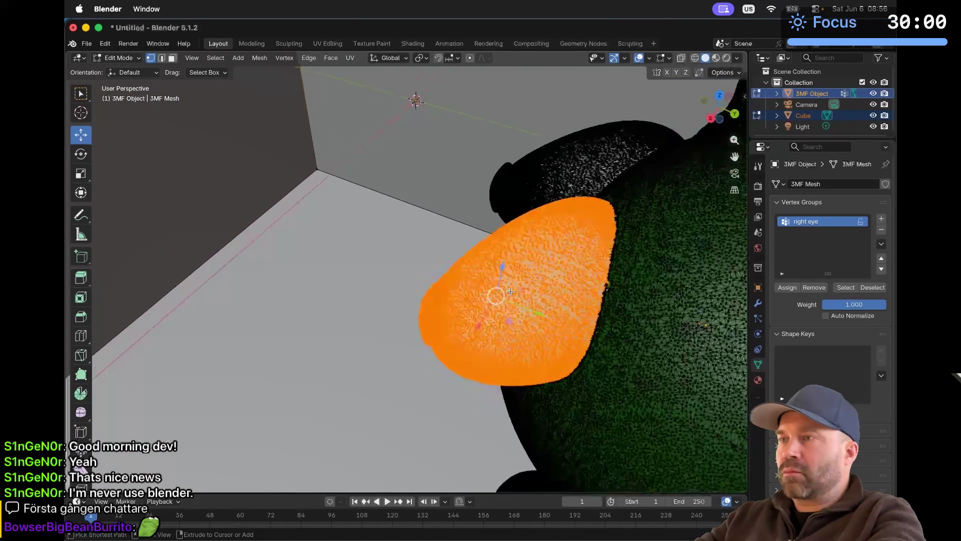
Step: Create a new vertex group named 'left eye' for the selected eye vertices
key(g)
right_click(489, 311)
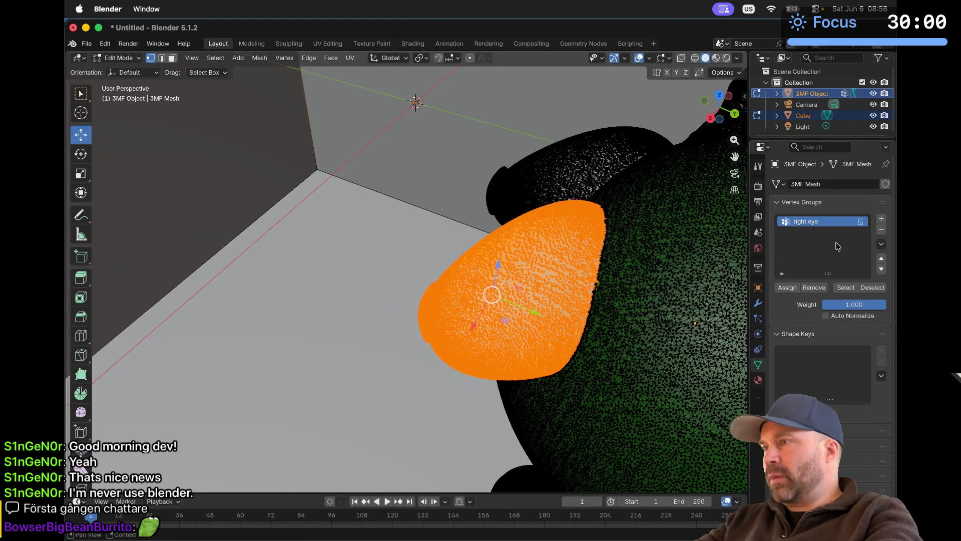
click(881, 220)
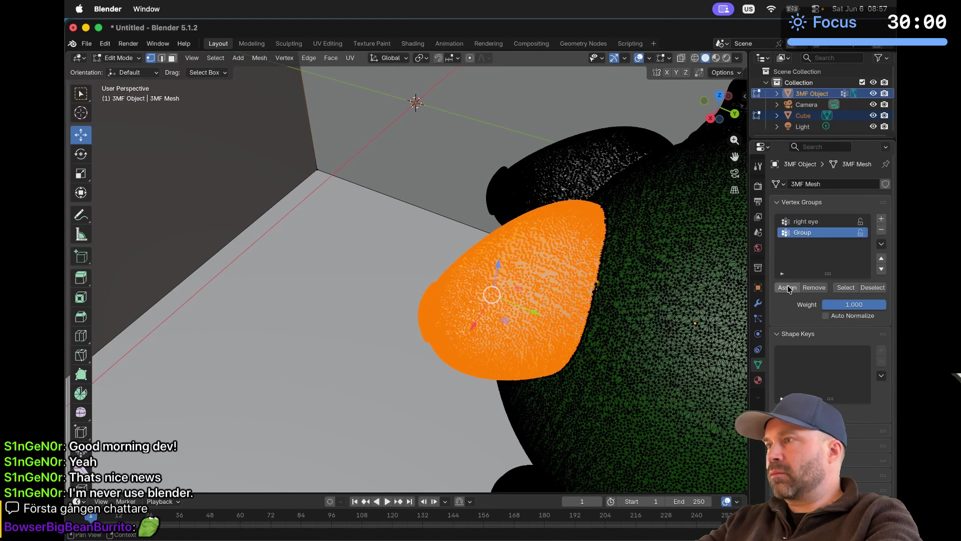
double_click(810, 233)
text(left eye)
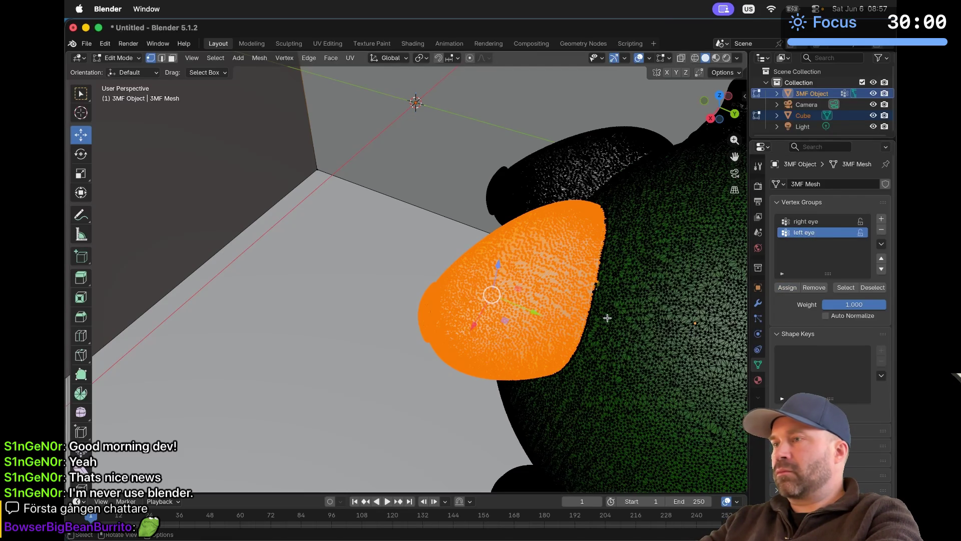
middle_drag(608, 318, 600, 317)
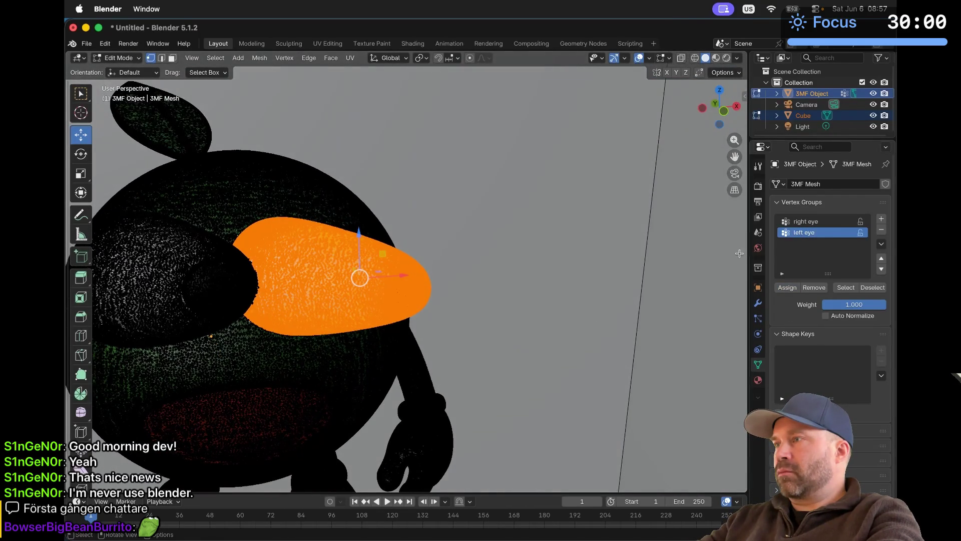
Step: Verify the 'right eye' and 'left eye' groups using the Select and Deselect buttons
click(821, 223)
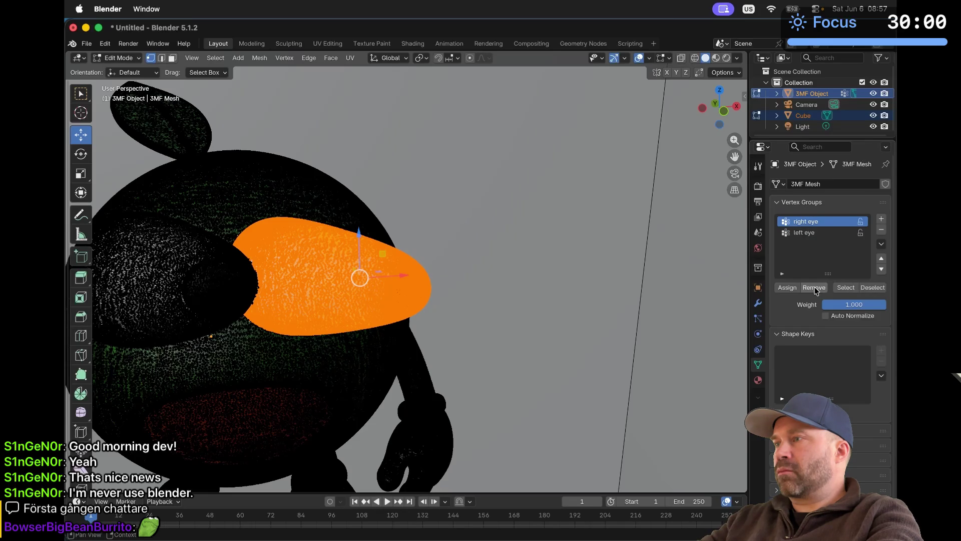
click(846, 287)
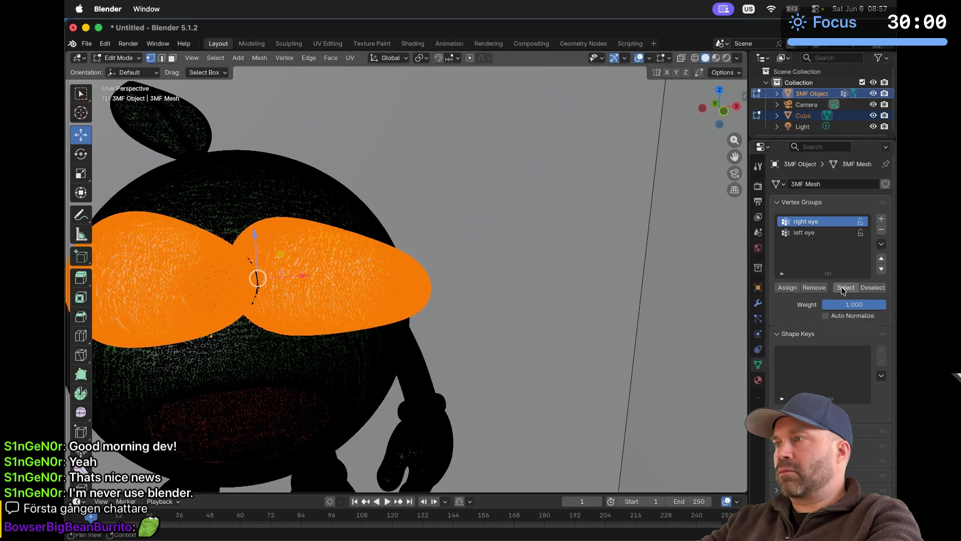
click(826, 233)
click(869, 288)
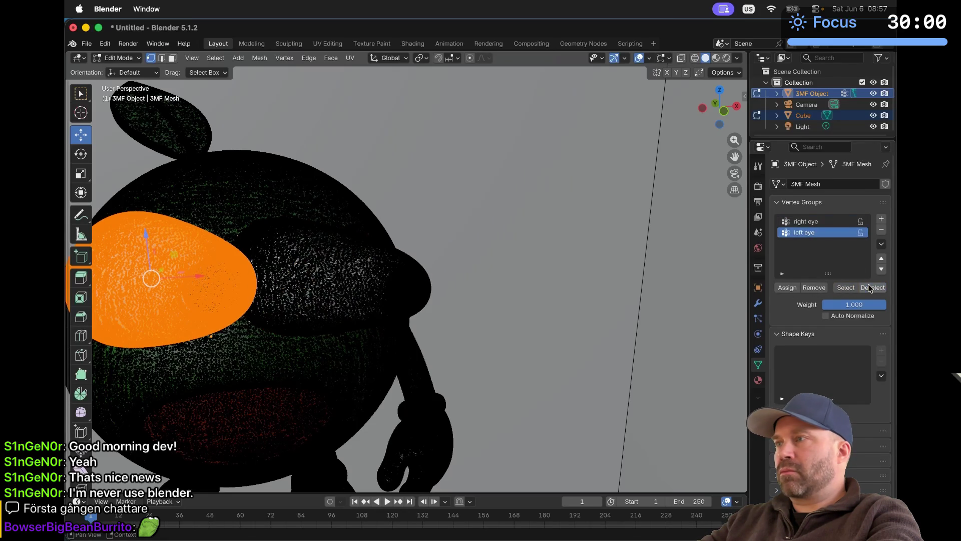
click(846, 287)
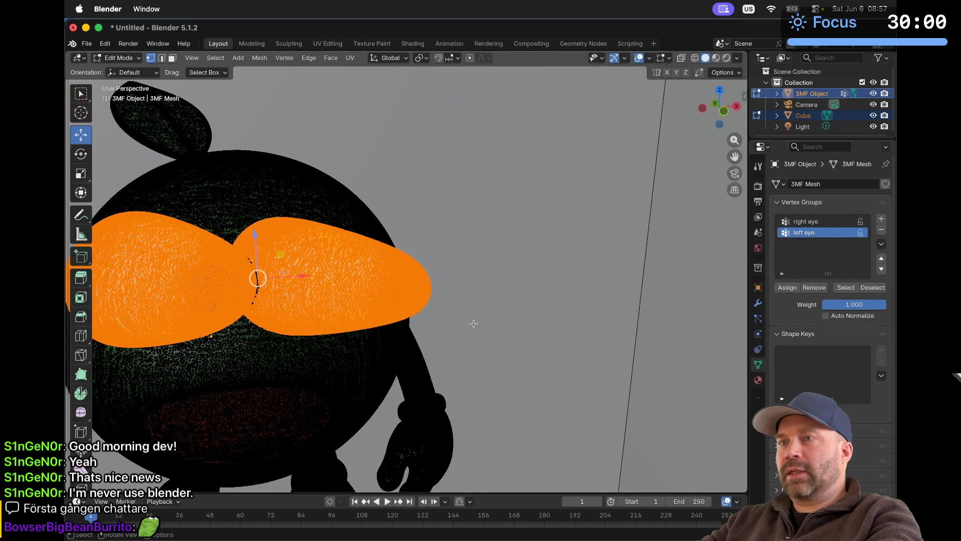
Step: Orbit and zoom around the seam between the two eyes to inspect both eye selections
middle_drag(472, 321, 480, 325)
scroll(480, 325, up, 10)
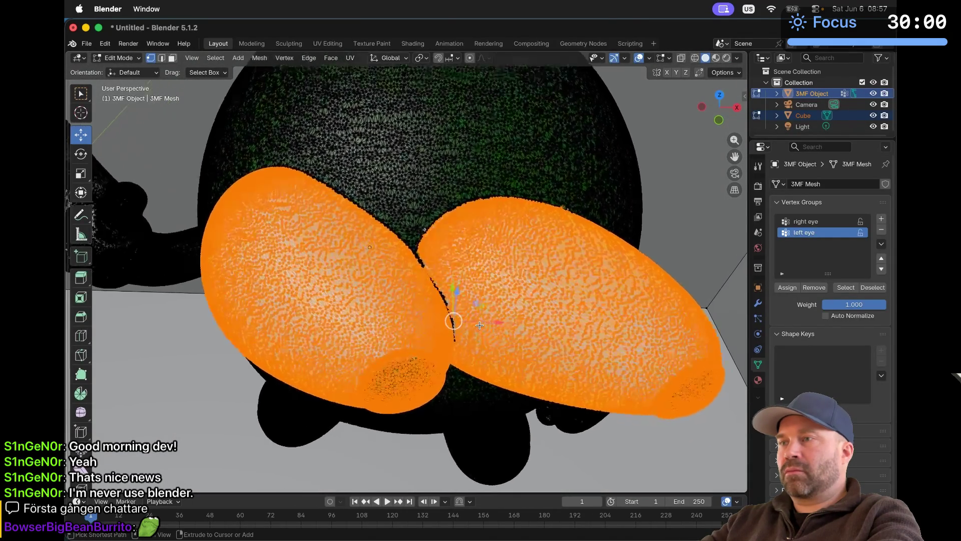
scroll(480, 325, down, 2)
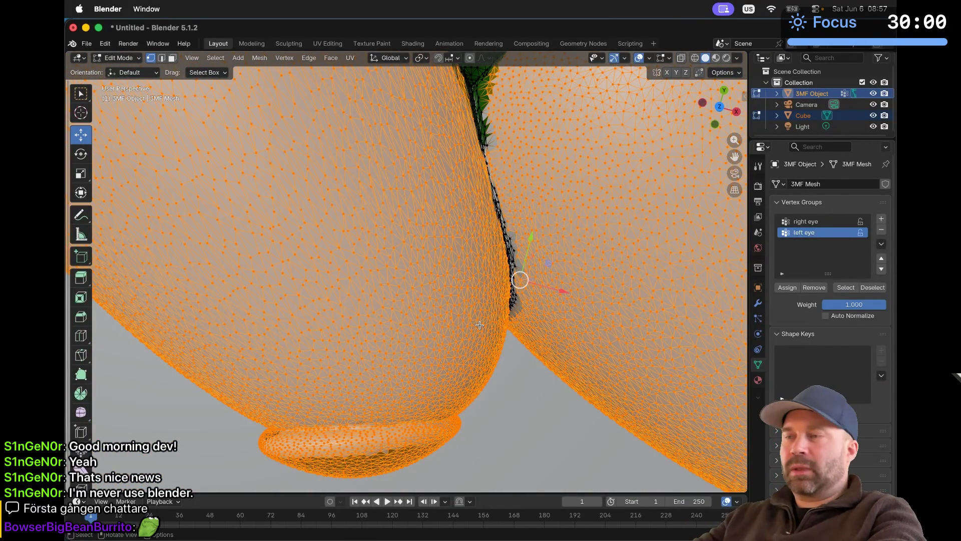
scroll(479, 325, up, 3)
middle_drag(480, 325, 479, 325)
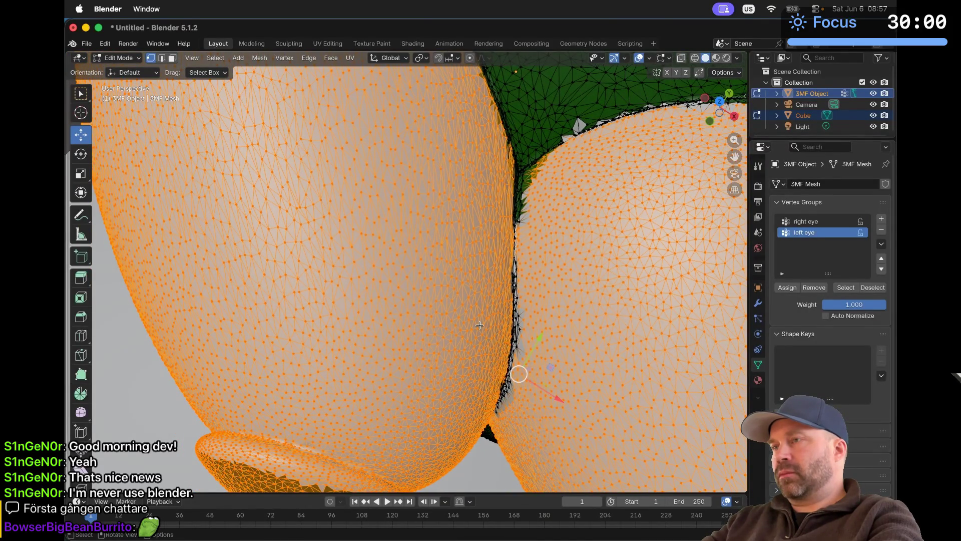
middle_drag(514, 171, 527, 188)
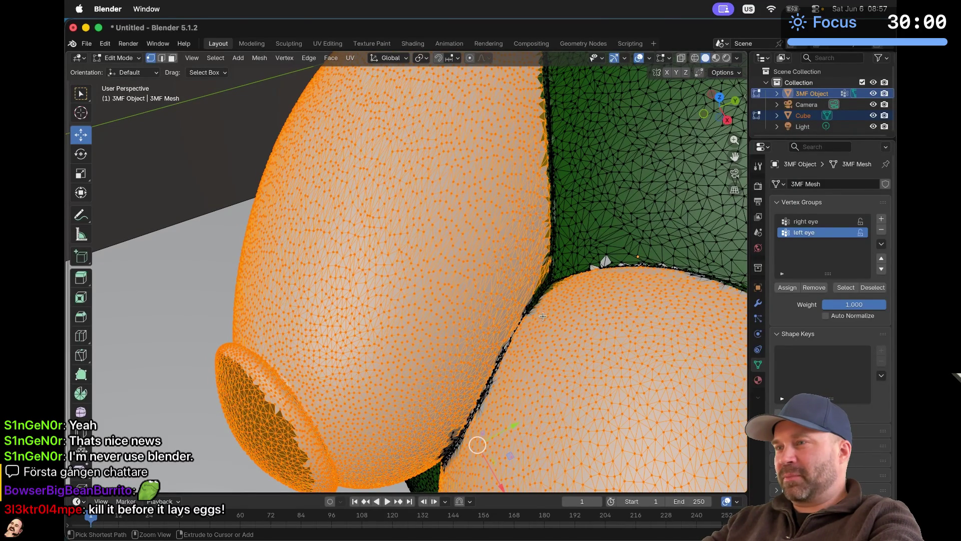
ctrl+middle_drag(543, 316, 543, 316)
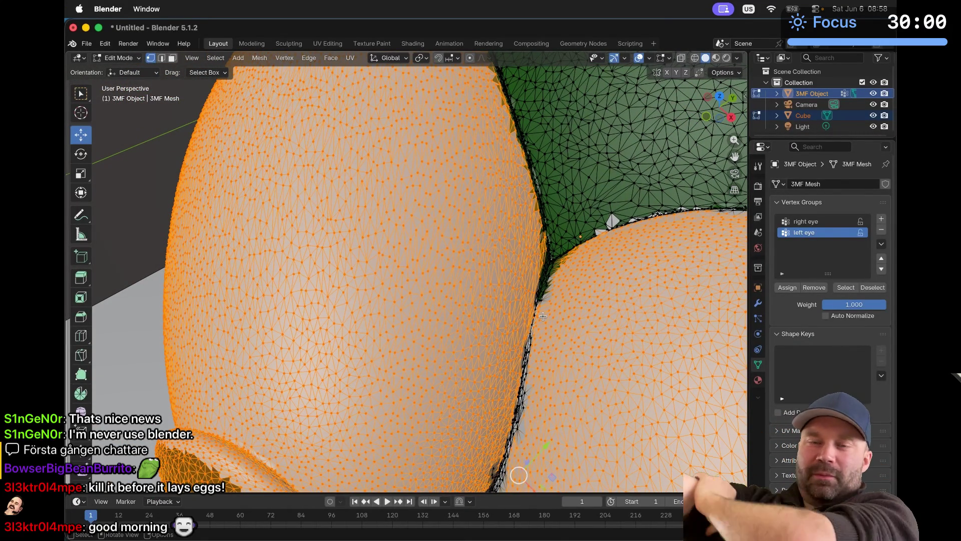
ctrl+scroll(543, 316, down, 5)
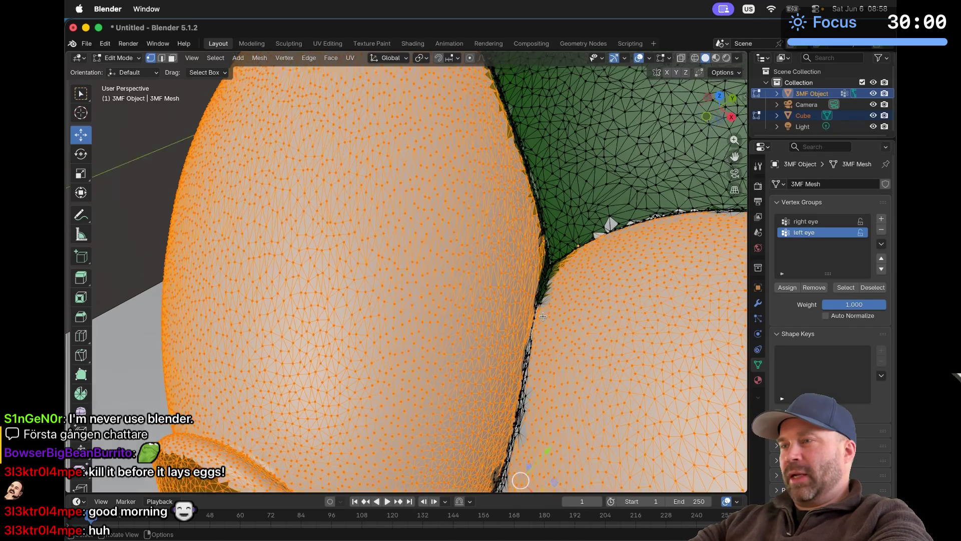
scroll(542, 315, up, 10)
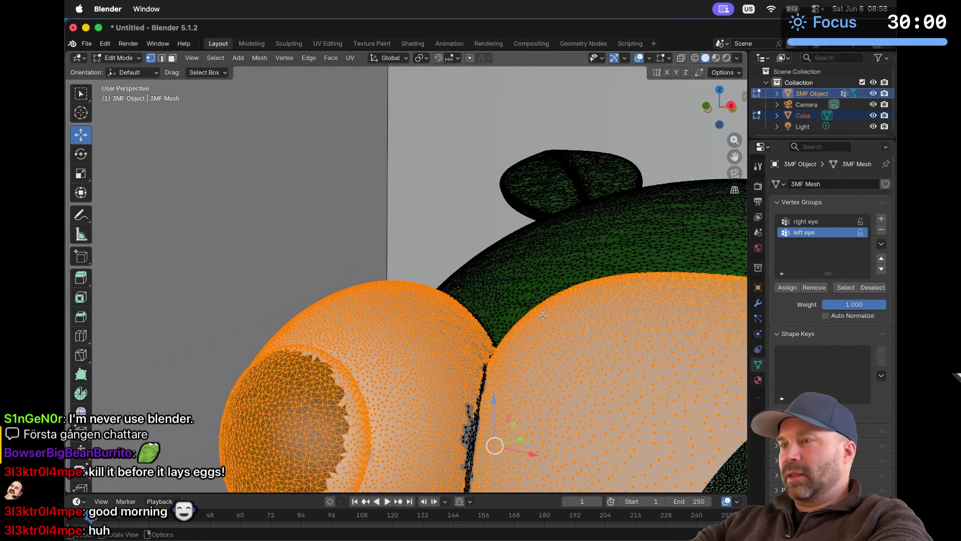
scroll(542, 316, up, 8)
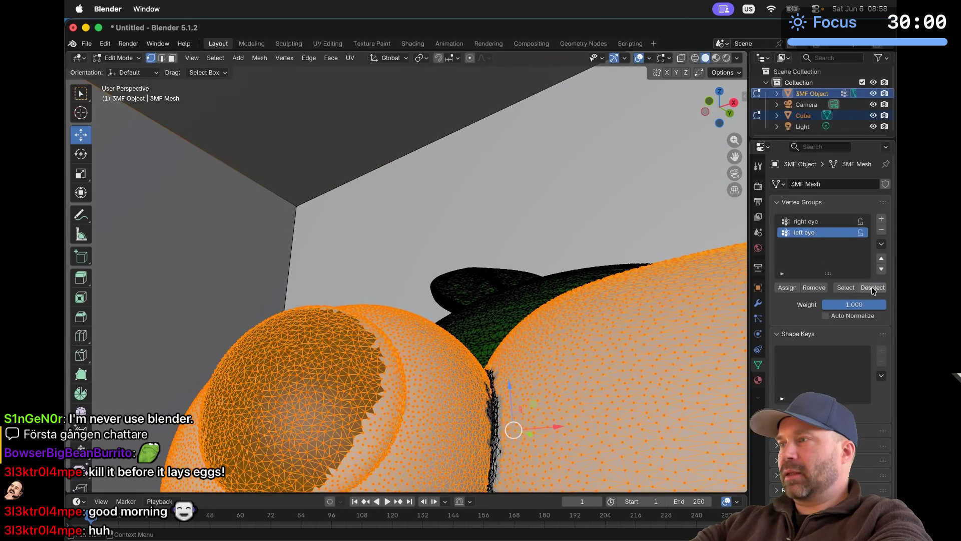
Step: Deselect the 'left eye' group's vertices and zoom in to inspect the remaining right-eye selection
click(872, 286)
scroll(471, 397, up, 5)
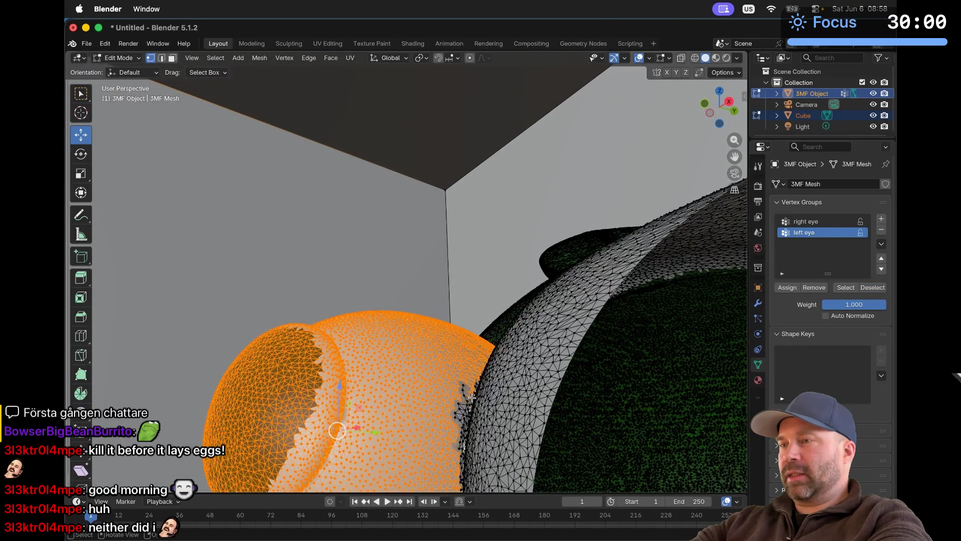
scroll(471, 397, up, 8)
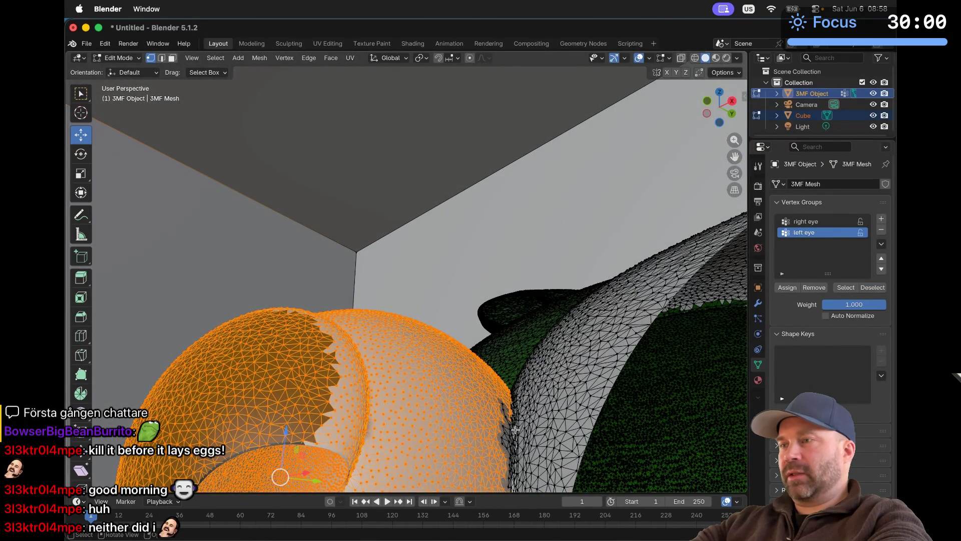
scroll(518, 436, up, 8)
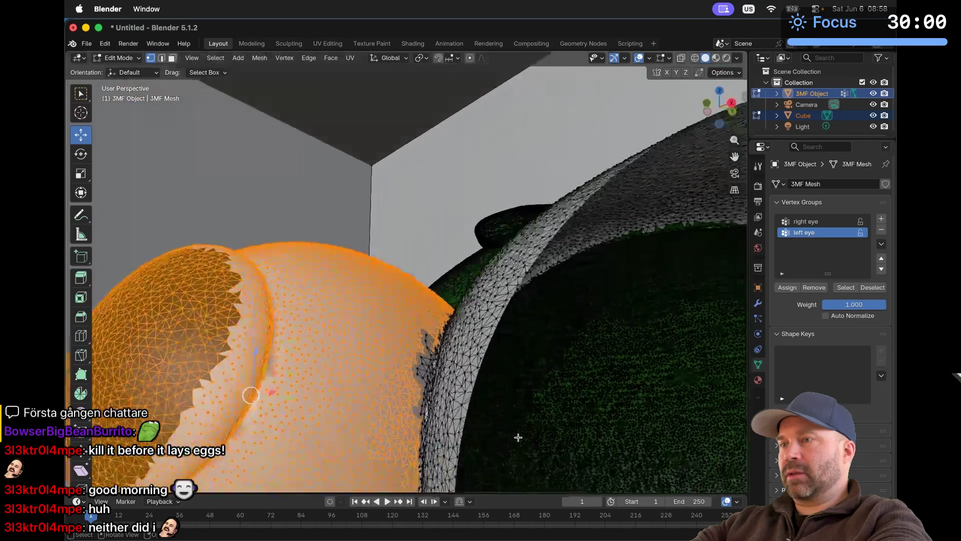
scroll(518, 437, up, 10)
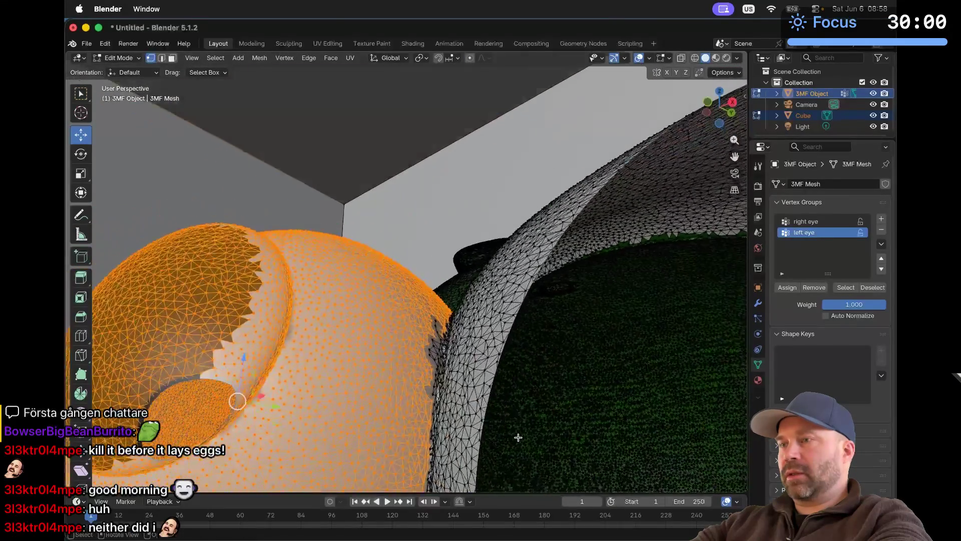
scroll(518, 437, up, 10)
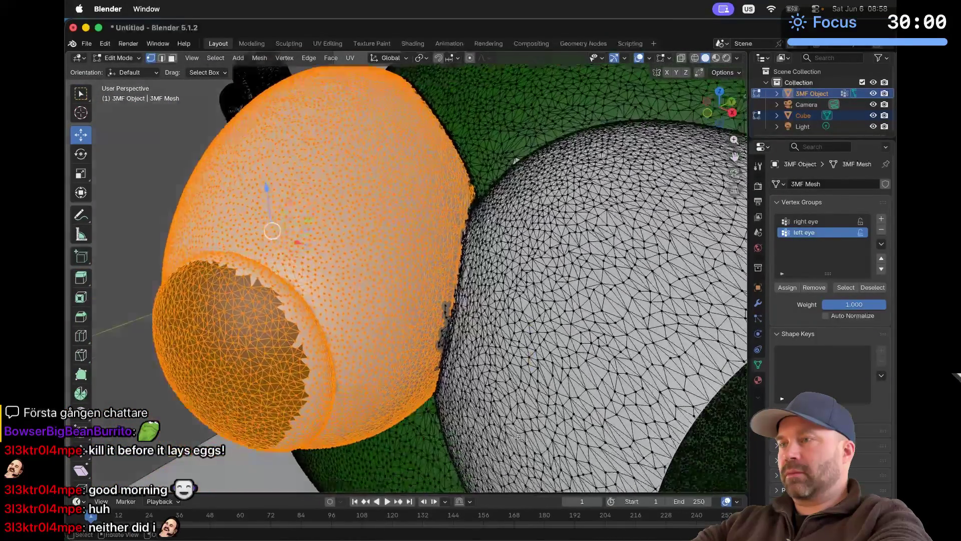
scroll(518, 437, up, 10)
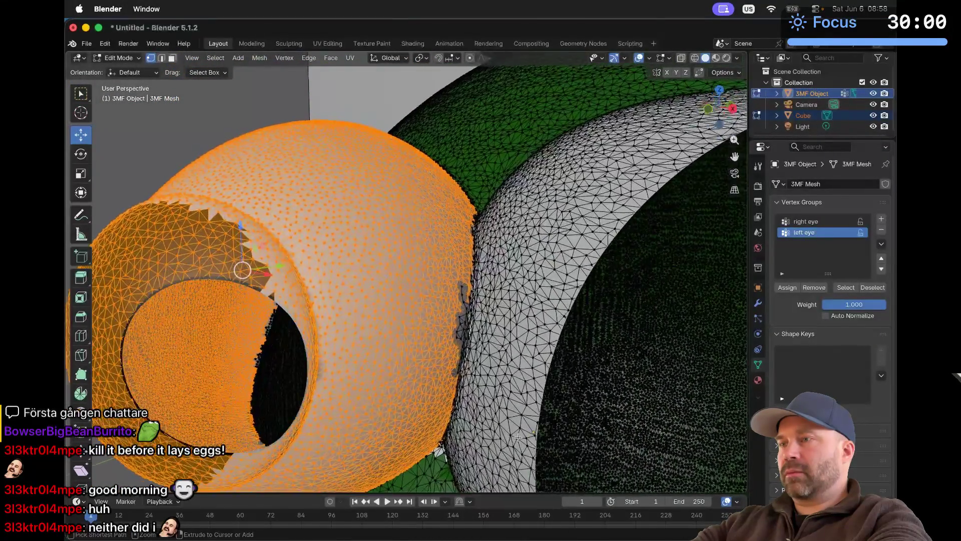
scroll(518, 437, up, 10)
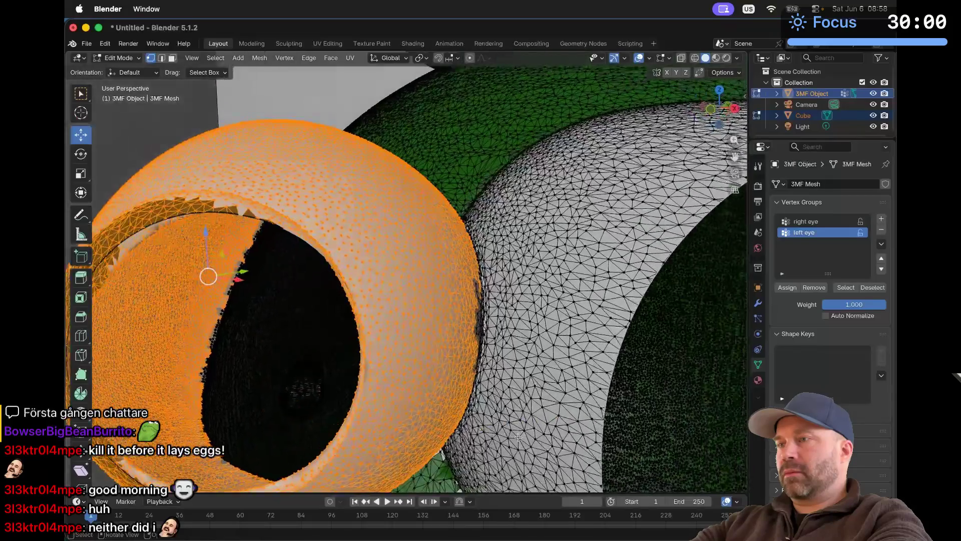
scroll(518, 437, up, 10)
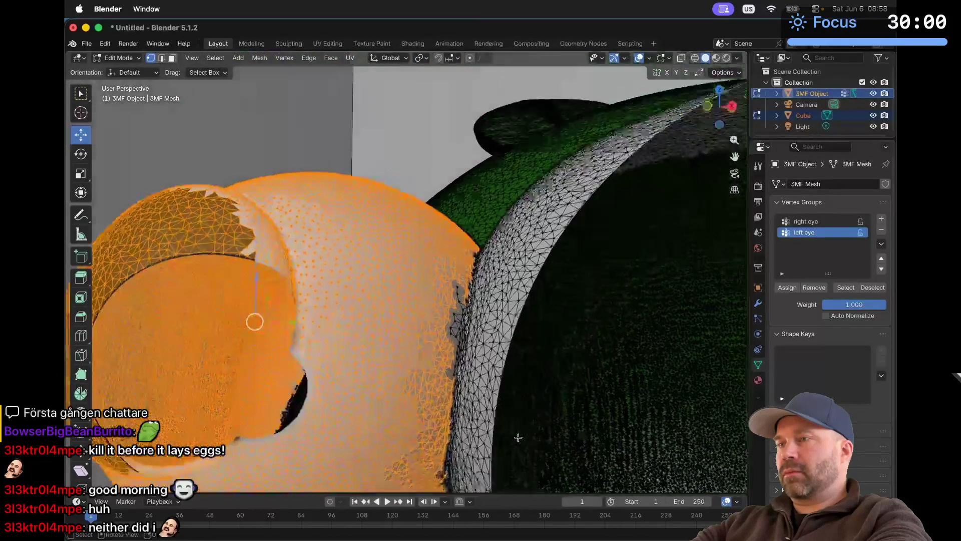
scroll(518, 437, up, 10)
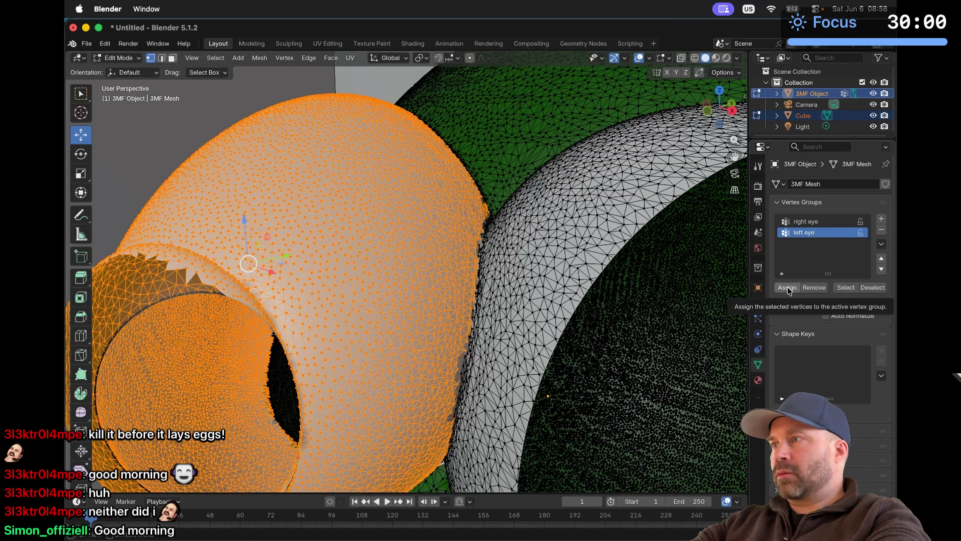
Step: Assign the selected eye to the 'right eye' vertex group and confirm the group selects it
click(809, 221)
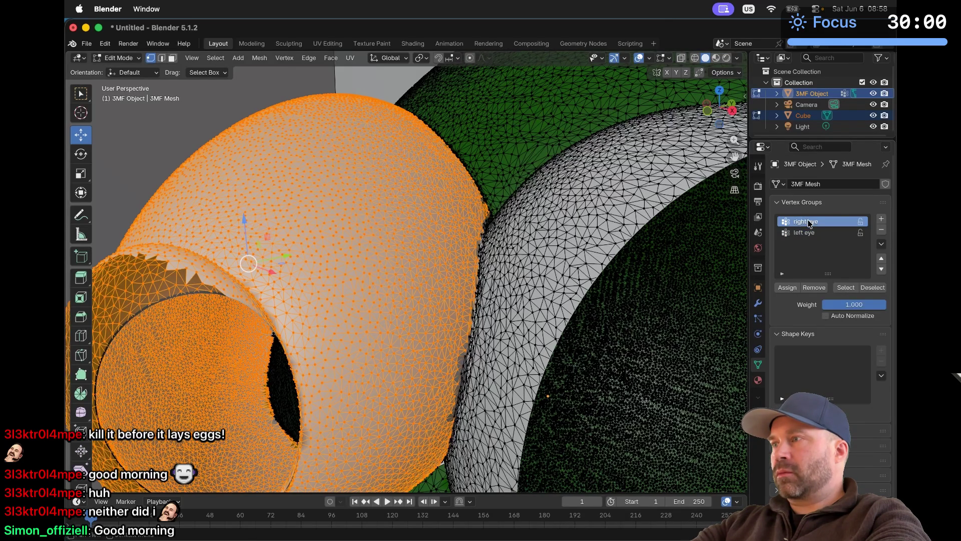
click(793, 288)
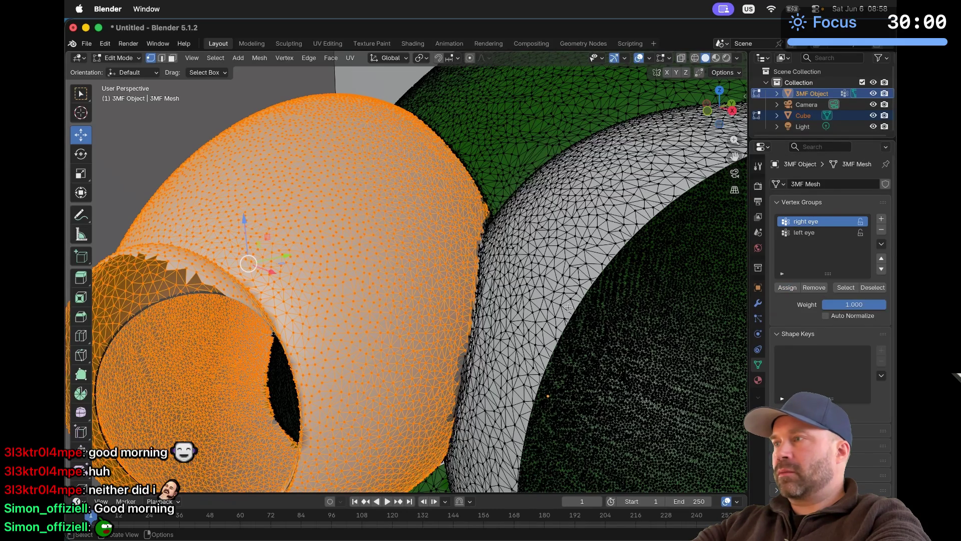
click(875, 288)
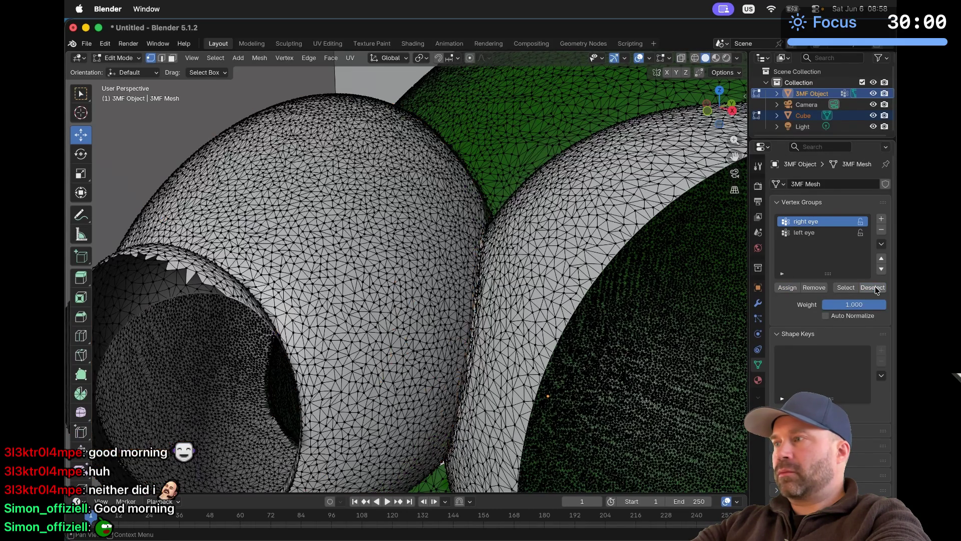
click(846, 288)
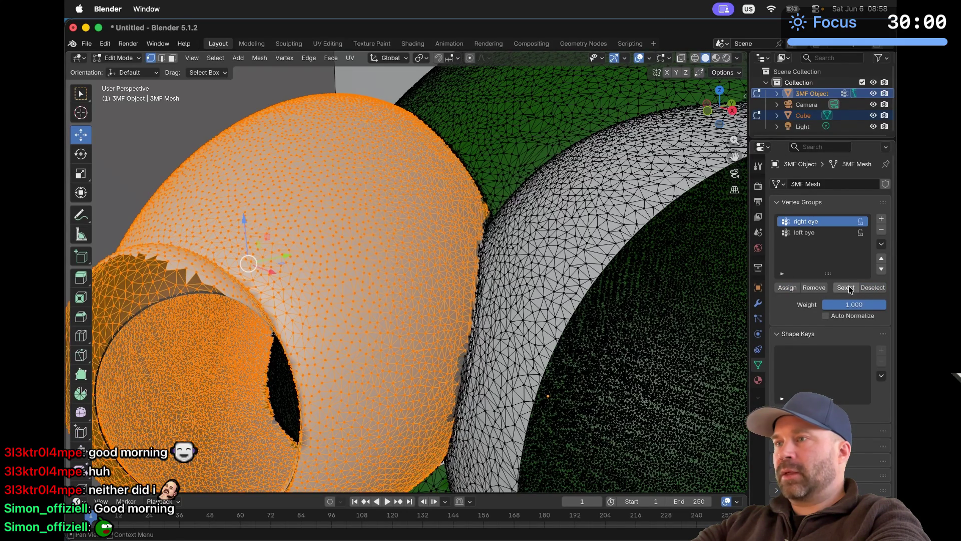
mouse_move(548, 341)
middle_down()
mouse_move(540, 320)
mouse_move(548, 340)
middle_up()
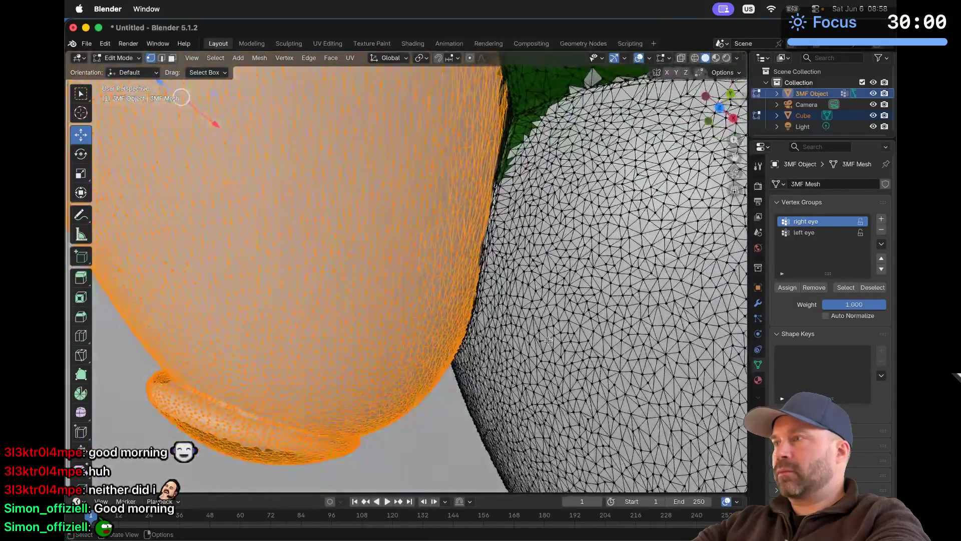
Step: Check the 'right eye' and 'left eye' groups by deselecting and selecting each one in turn
click(804, 233)
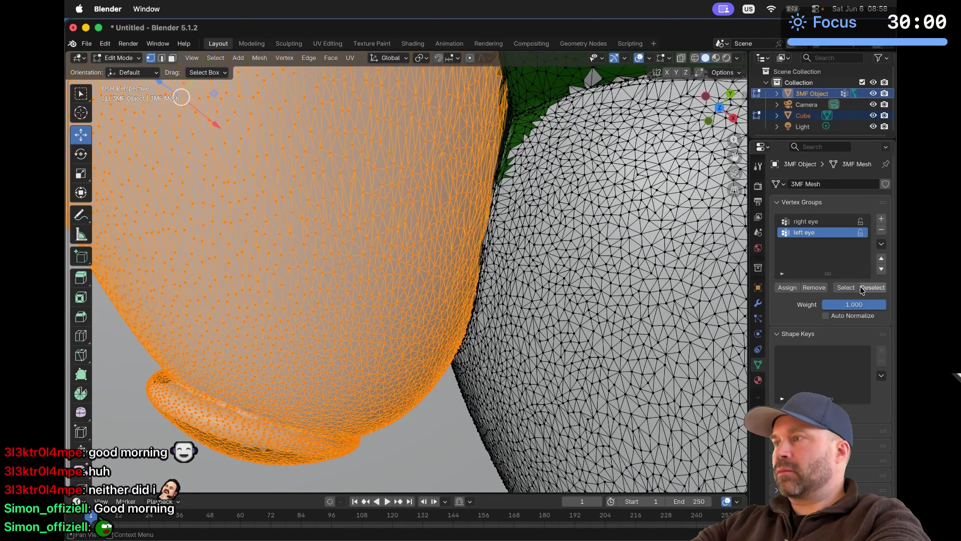
click(833, 222)
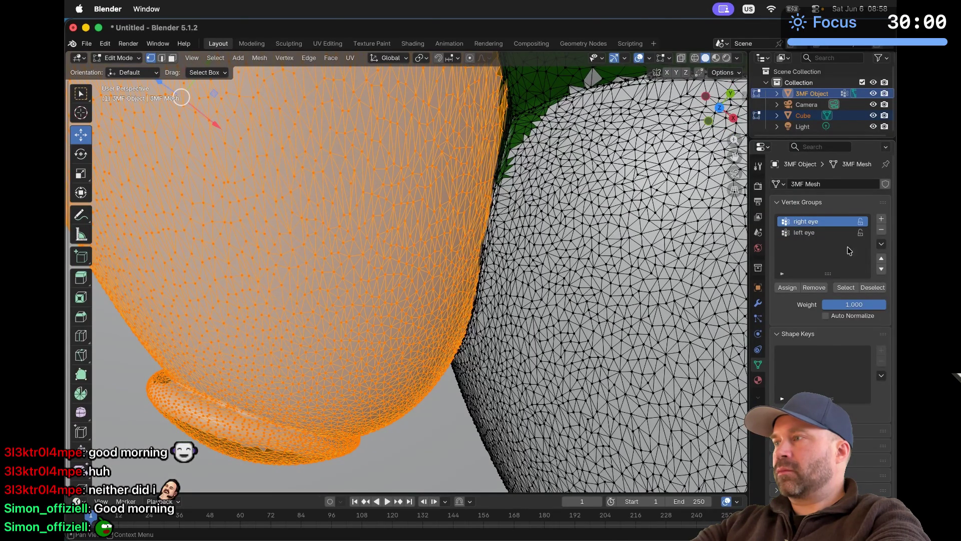
click(871, 288)
click(846, 288)
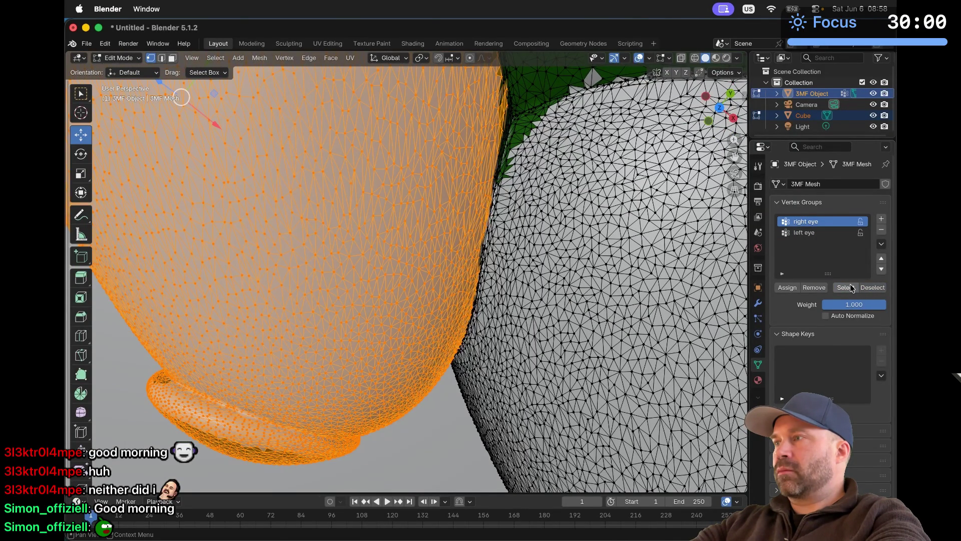
click(871, 288)
click(820, 233)
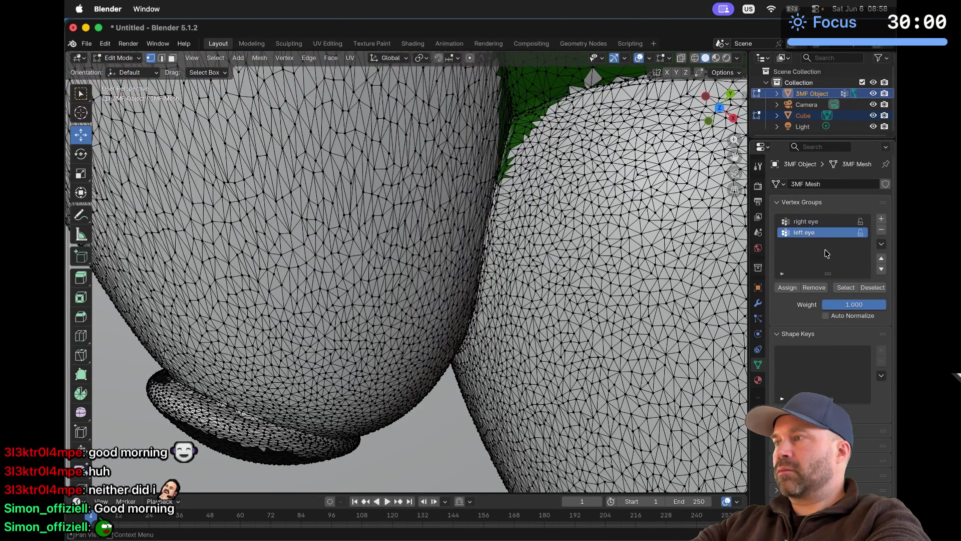
click(849, 286)
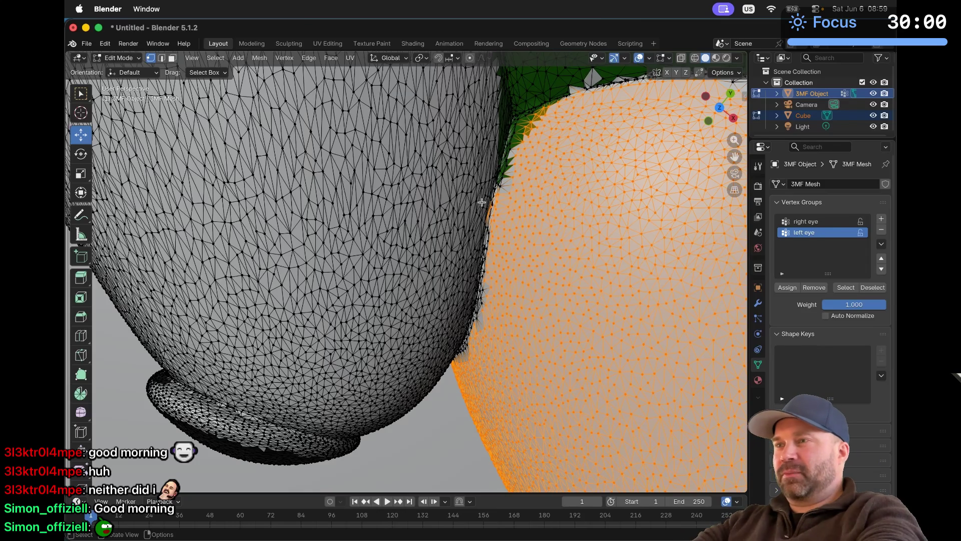
Step: Clear the eye selection and switch away from Blender
scroll(482, 202, down, 5)
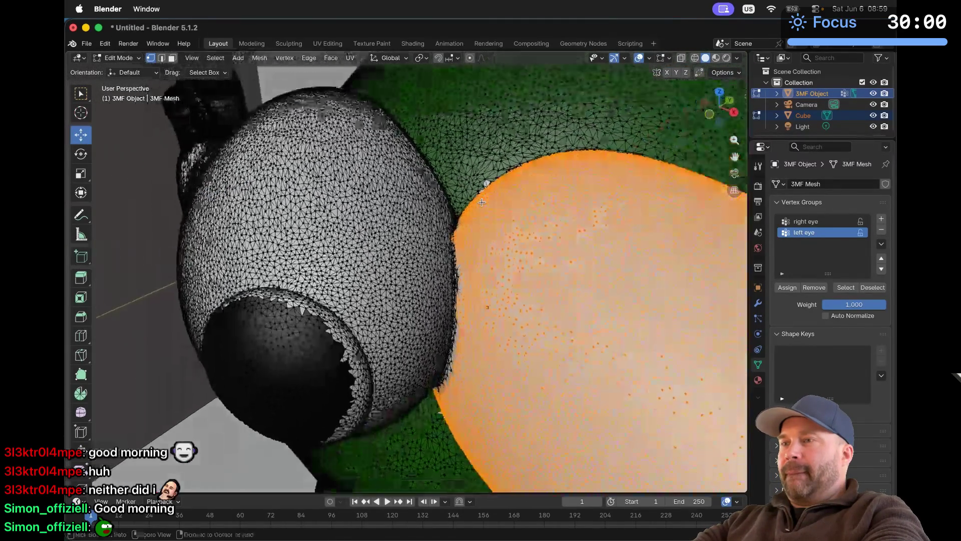
scroll(482, 202, down, 10)
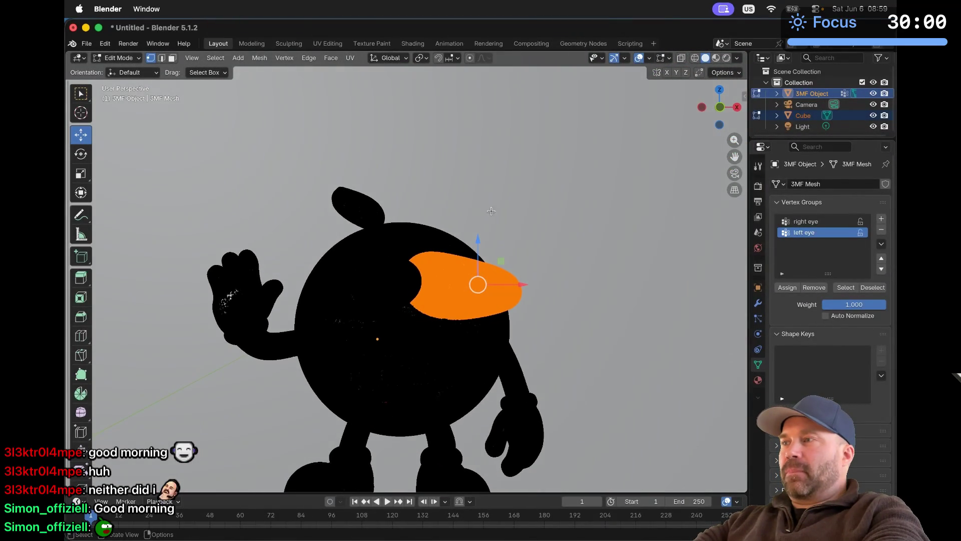
scroll(498, 227, down, 5)
scroll(589, 275, down, 5)
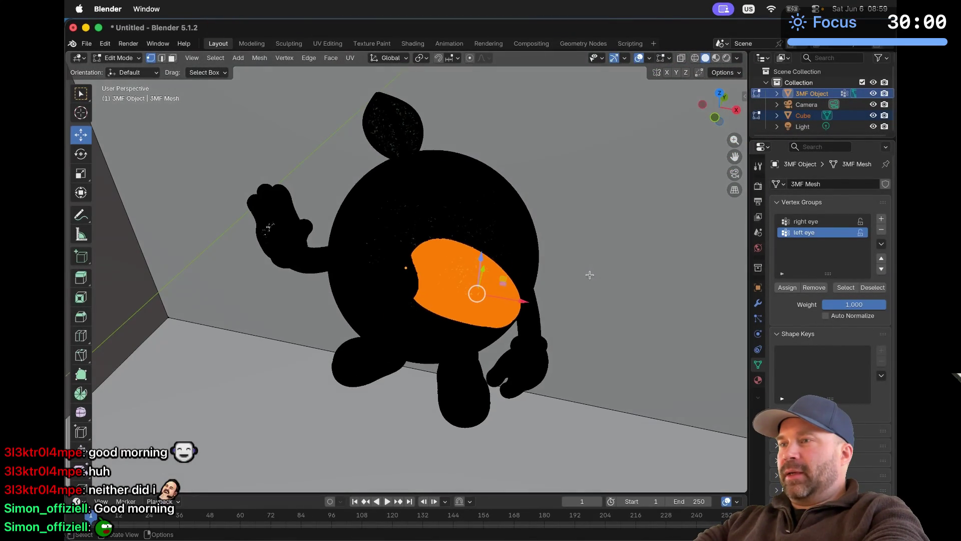
click(589, 275)
key(super+Tab)
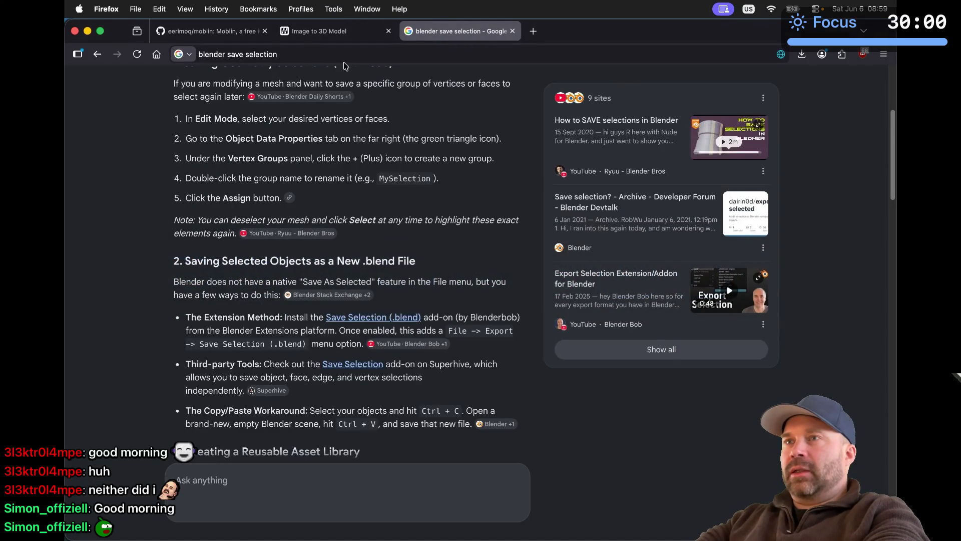
Step: Load the green thumbs-up character on MakerWorld's Image to 3D Model page and view it obliquely
click(315, 31)
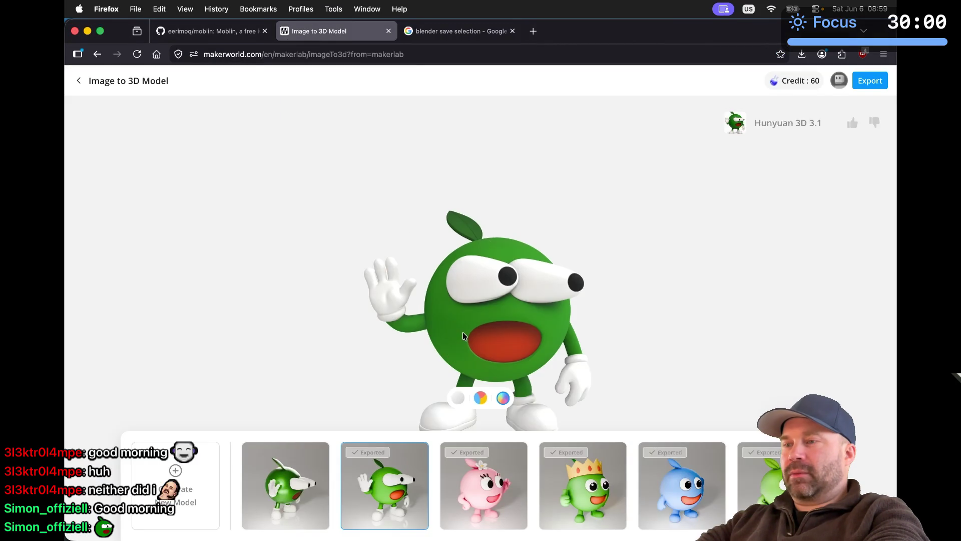
click(755, 486)
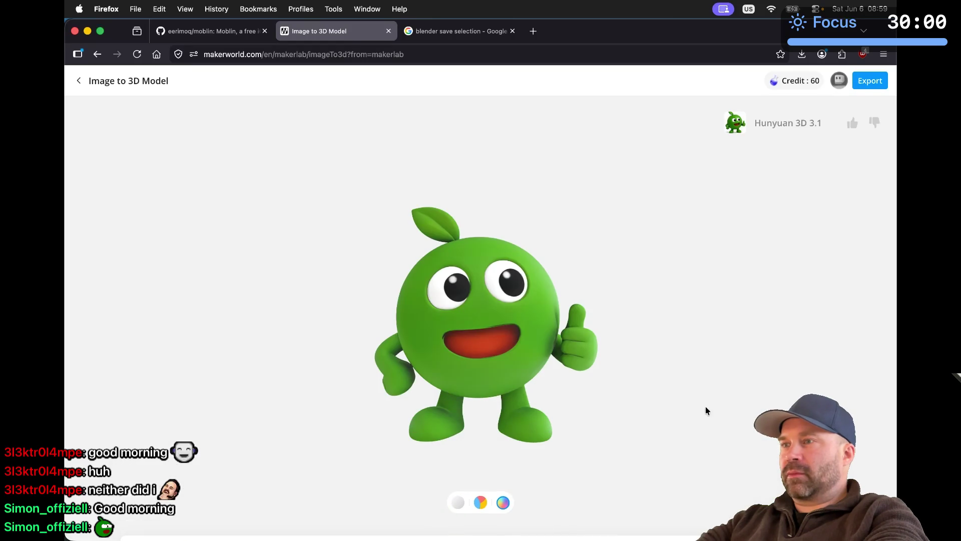
mouse_move(519, 345)
mouse_down()
mouse_move(458, 374)
mouse_move(407, 359)
mouse_move(434, 317)
mouse_move(553, 293)
mouse_move(578, 335)
mouse_move(597, 344)
mouse_move(623, 326)
mouse_move(546, 308)
mouse_move(528, 347)
mouse_move(557, 358)
mouse_move(616, 336)
mouse_move(606, 284)
mouse_move(437, 356)
mouse_move(493, 360)
mouse_up()
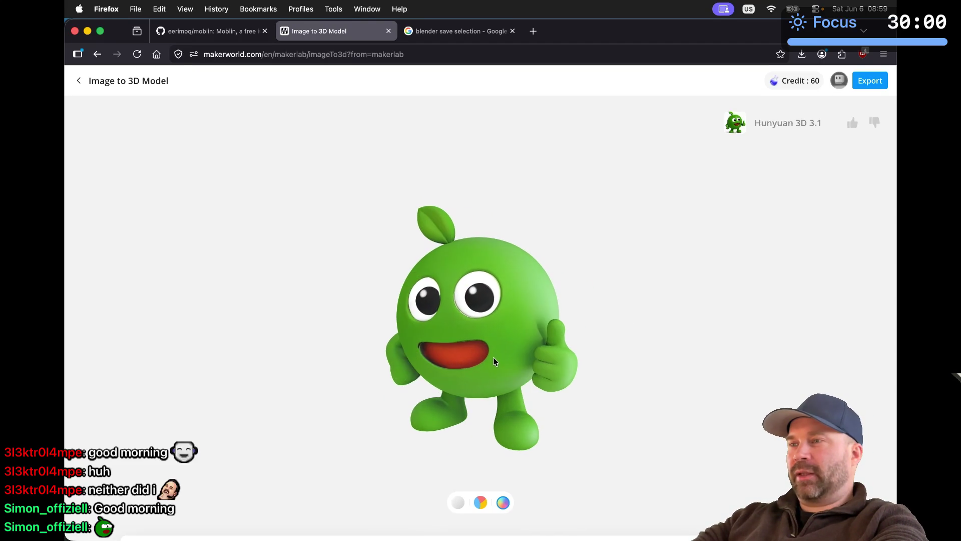
key(super+Tab)
key(super+Tab)
key(super+Tab)
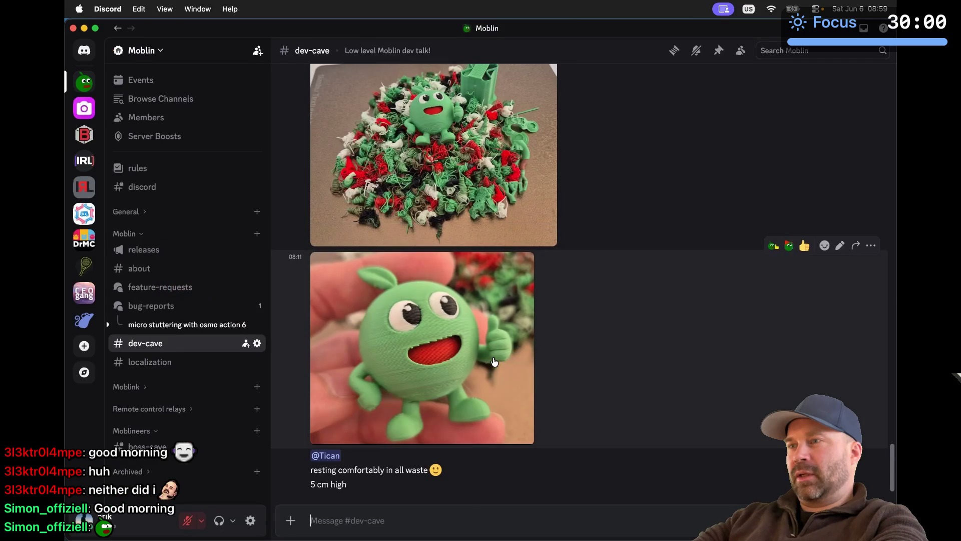
Step: Enlarge the dev-cave photos of the printed green character and the printer one after another
click(436, 344)
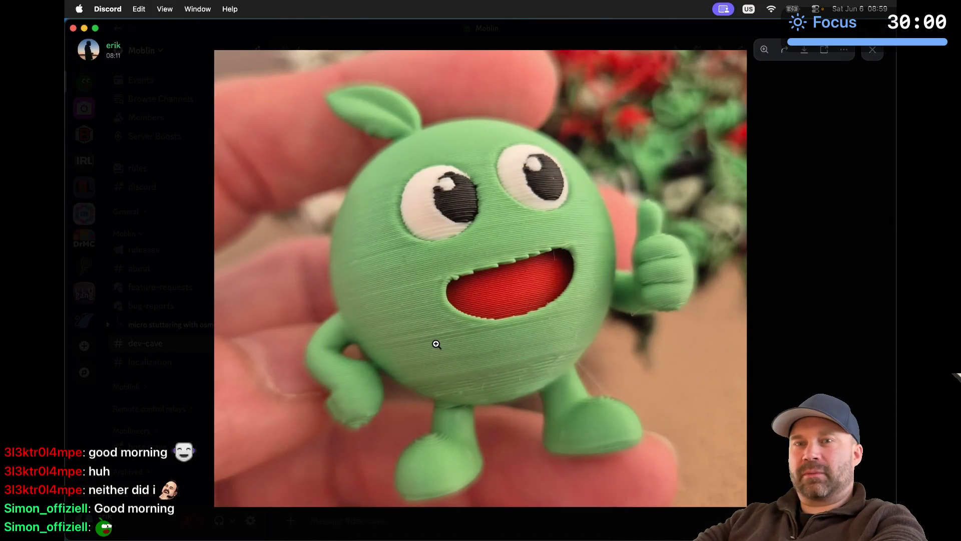
key(Escape)
scroll(440, 300, up, 5)
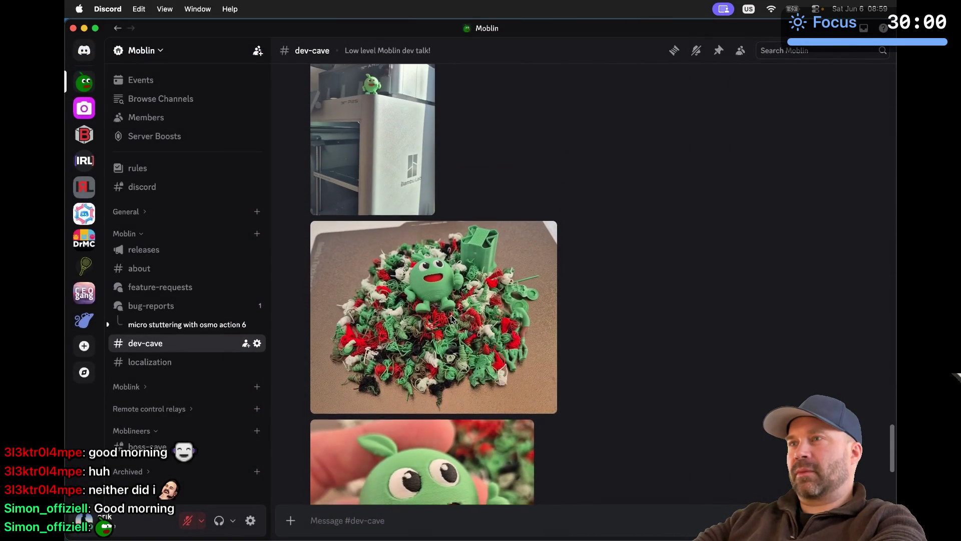
click(382, 104)
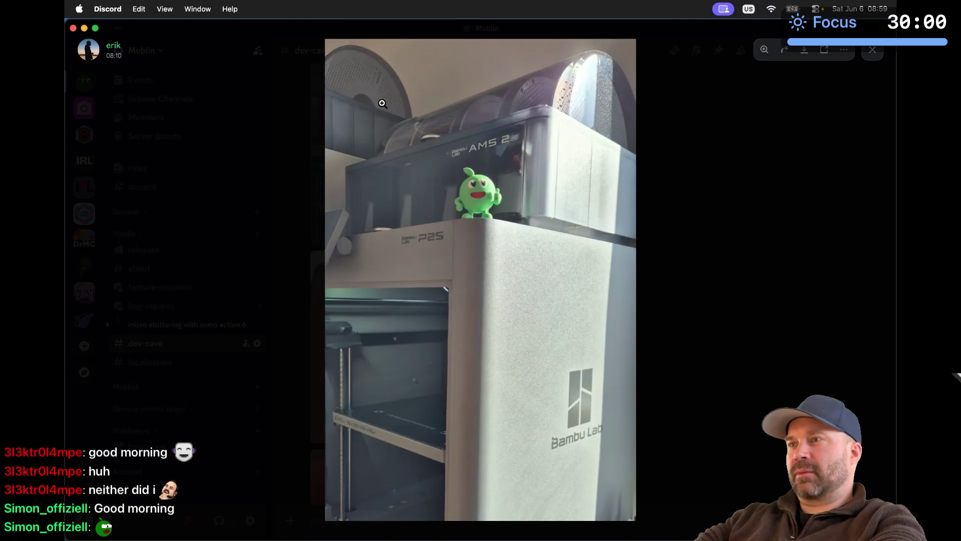
key(Escape)
scroll(381, 102, down, 5)
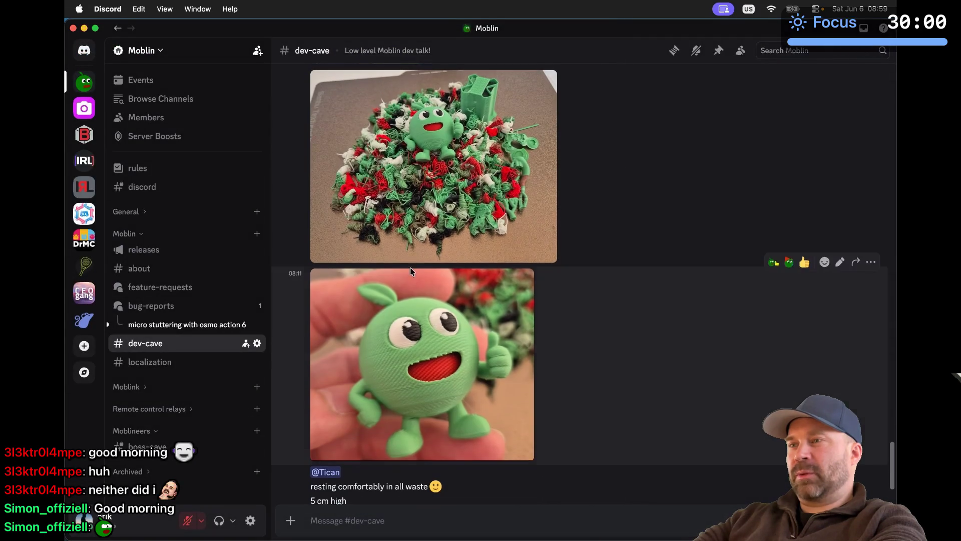
click(414, 312)
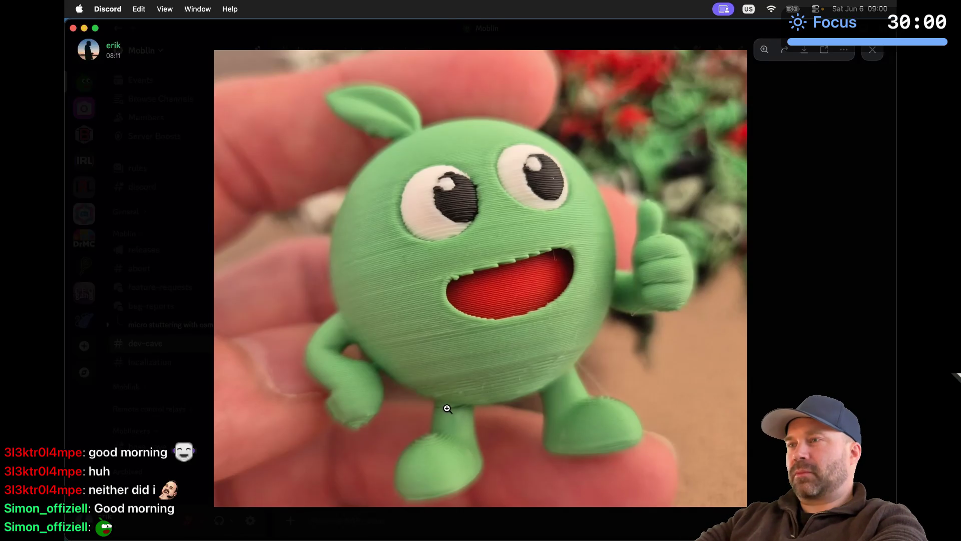
key(Escape)
Step: Reopen the printed green figure photo at full size in the image viewer
click(447, 409)
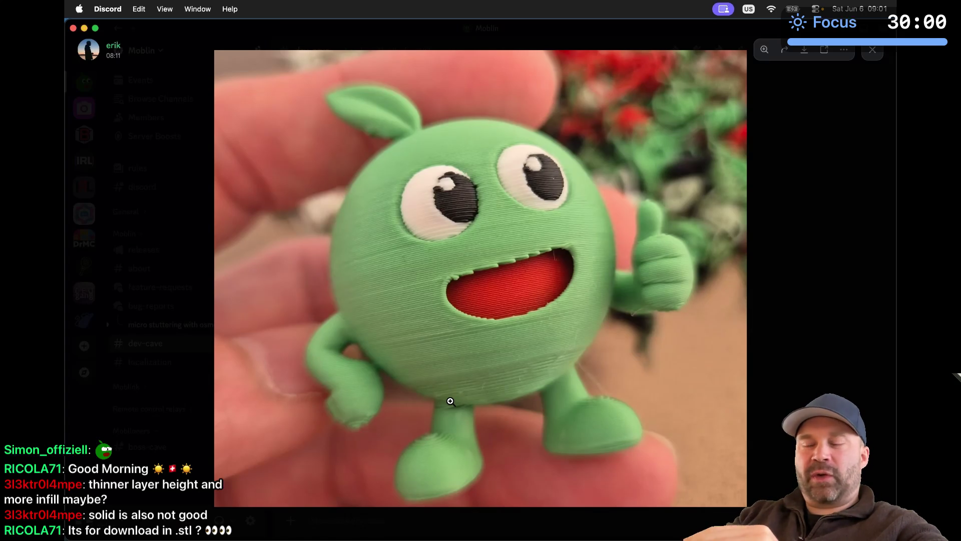
Step: Close the figure photo and switch to the kitty terminal
key(Escape)
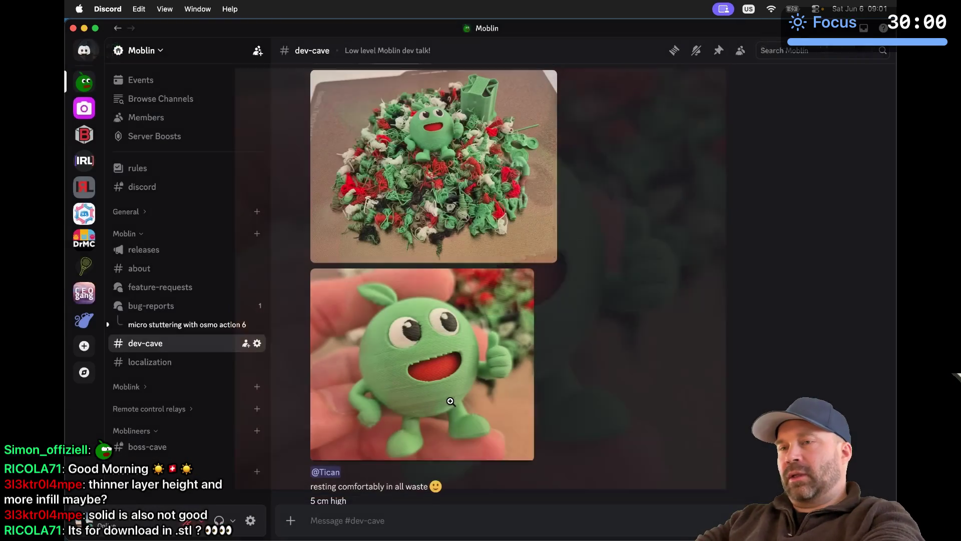
key(super+Tab)
key(super+Tab)
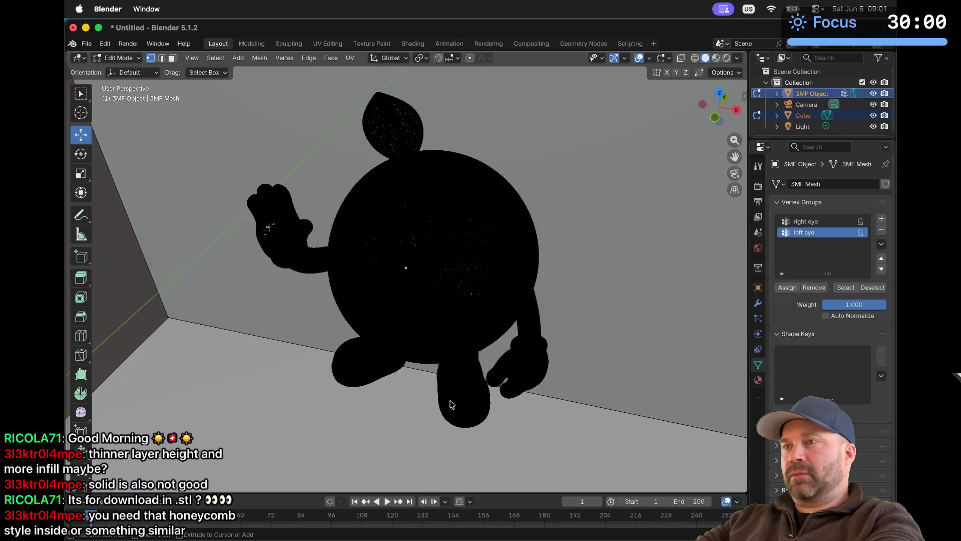
key(super+Tab)
key(super+Tab)
key(super+Tab)
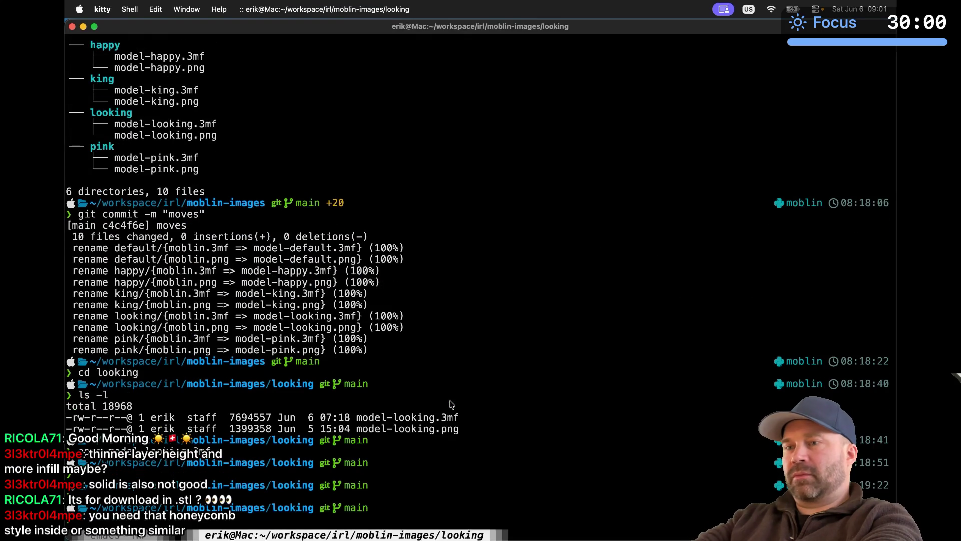
Step: List the looking folder's files with ls -l, then return to the MakerWorld page
text(ls l)
key(Return)
text(ls -l)
key(Return)
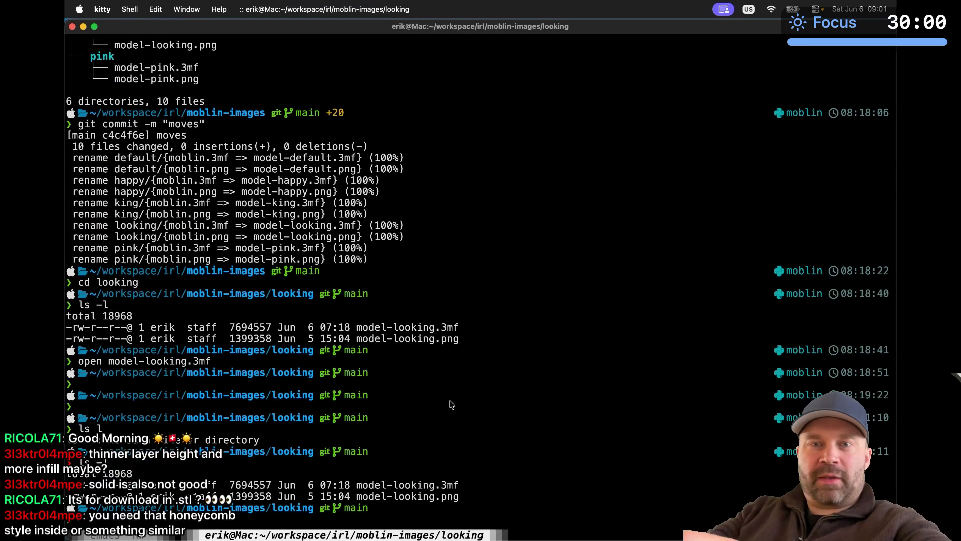
key(super+Tab)
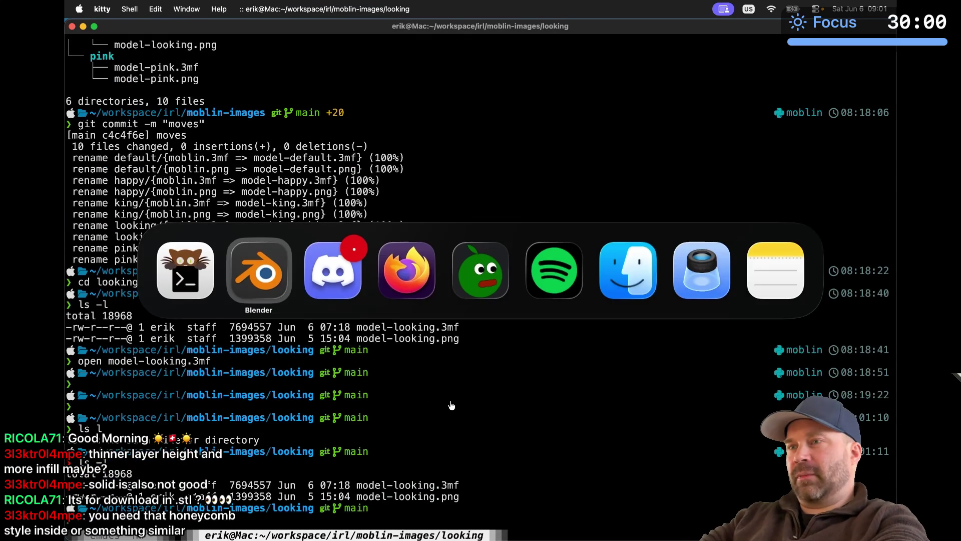
key(super+Tab)
key(super+Tab)
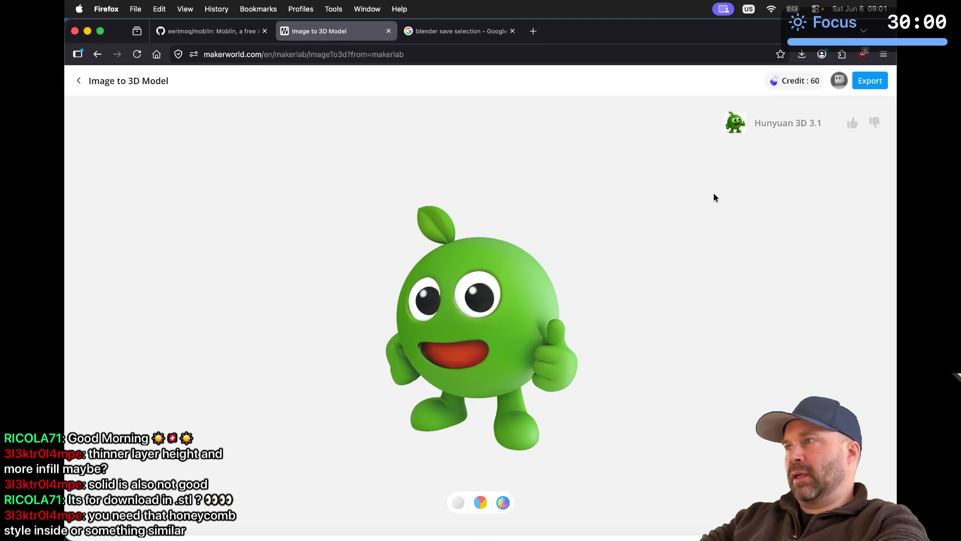
Step: Export the green character model for a P1S printer with a 0.4 nozzle
click(868, 82)
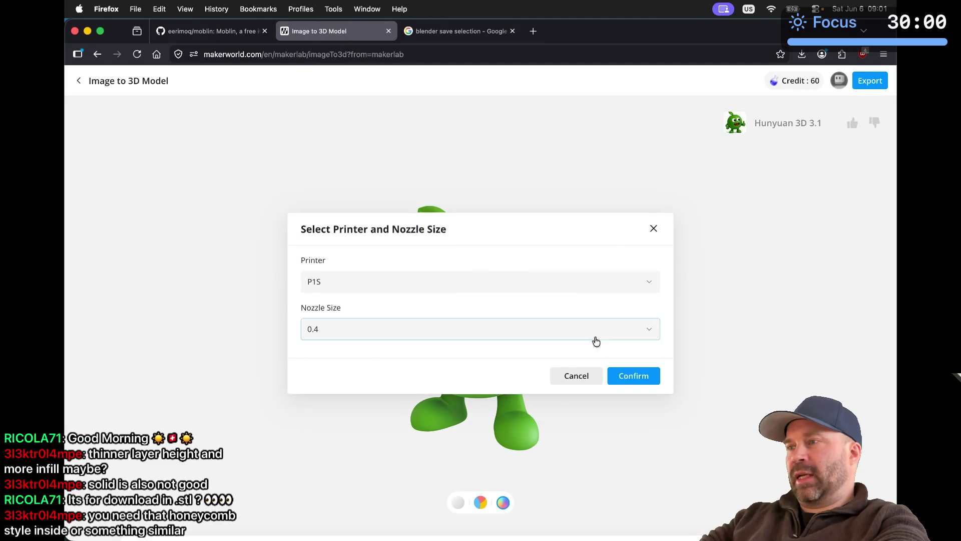
click(618, 377)
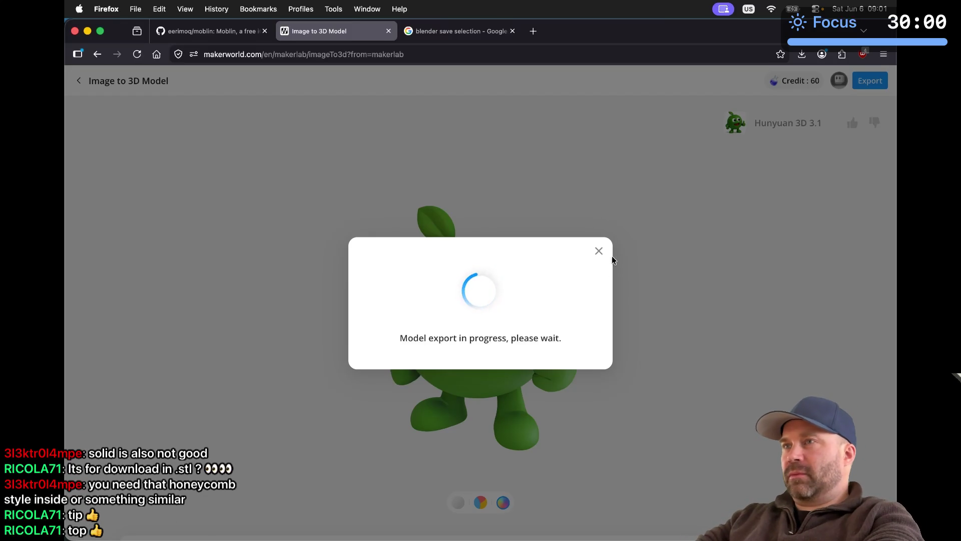
key(super+Tab)
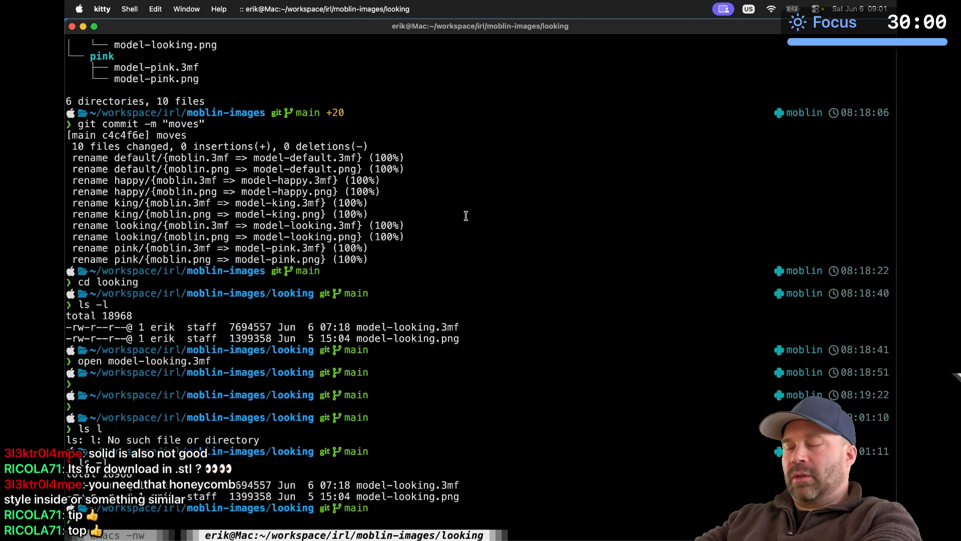
Step: Rerun the open command on model-looking.3mf in kitty to launch Bambu Studio
key(Up)
key(Up)
key(Up)
key(Tab)
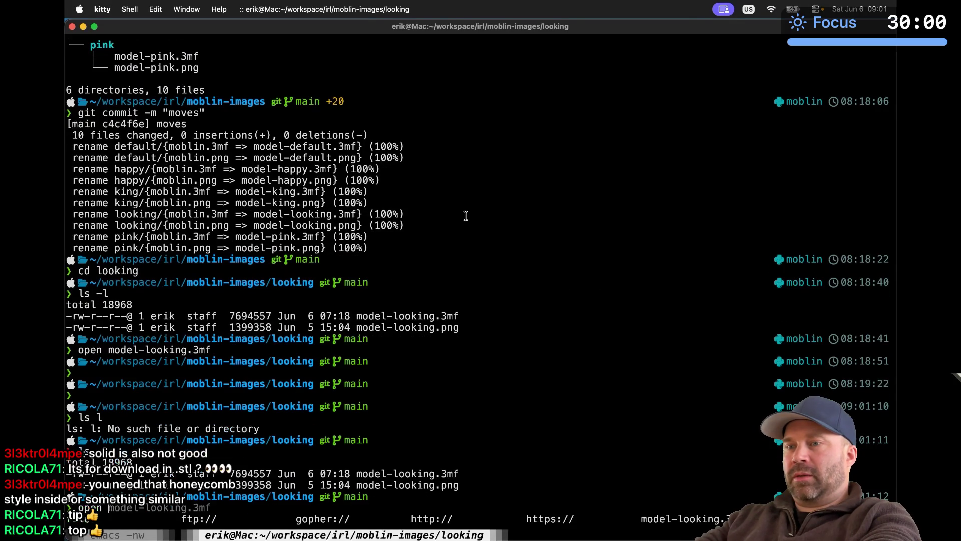
text(m)
key(Tab)
key(Right)
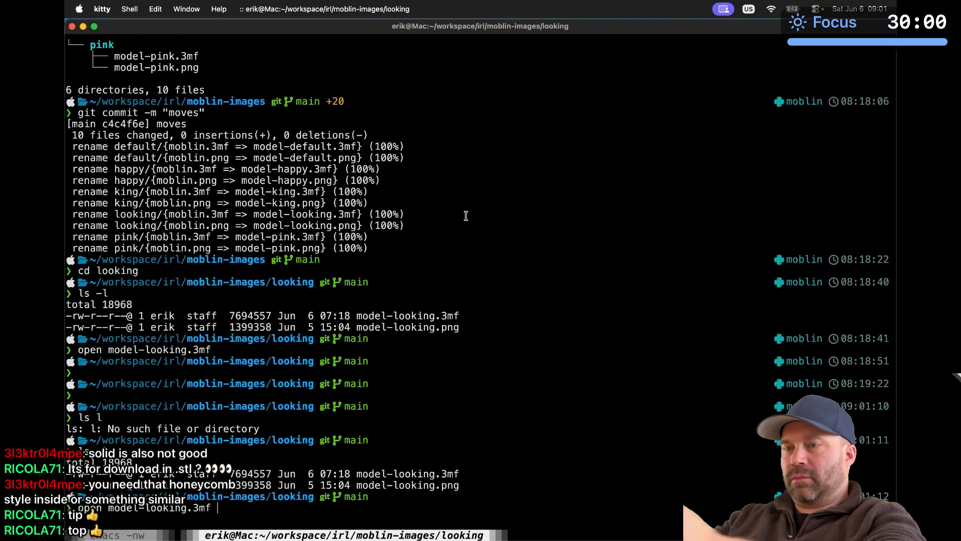
key(Return)
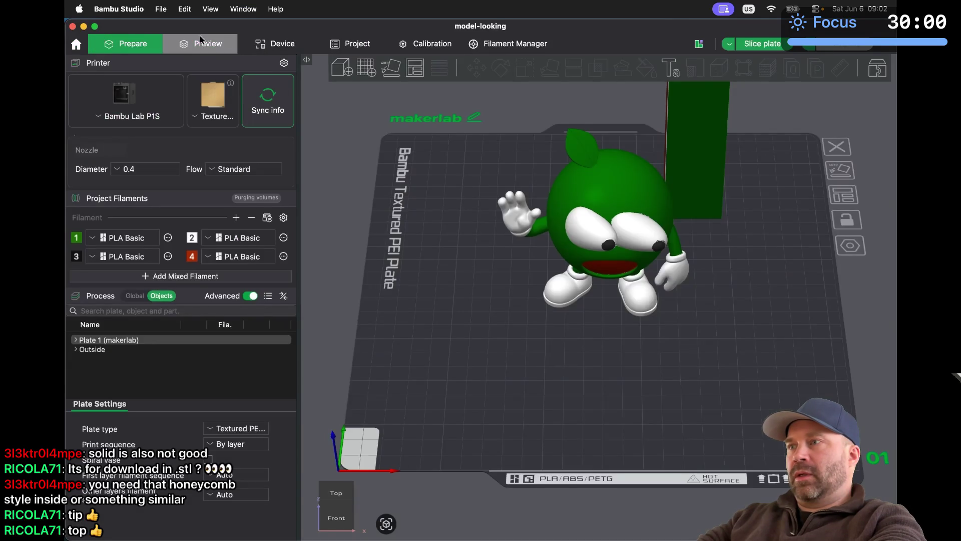
Step: Slice the model-looking plate and lower the layer slider to layer 246 to inspect the infill
click(201, 41)
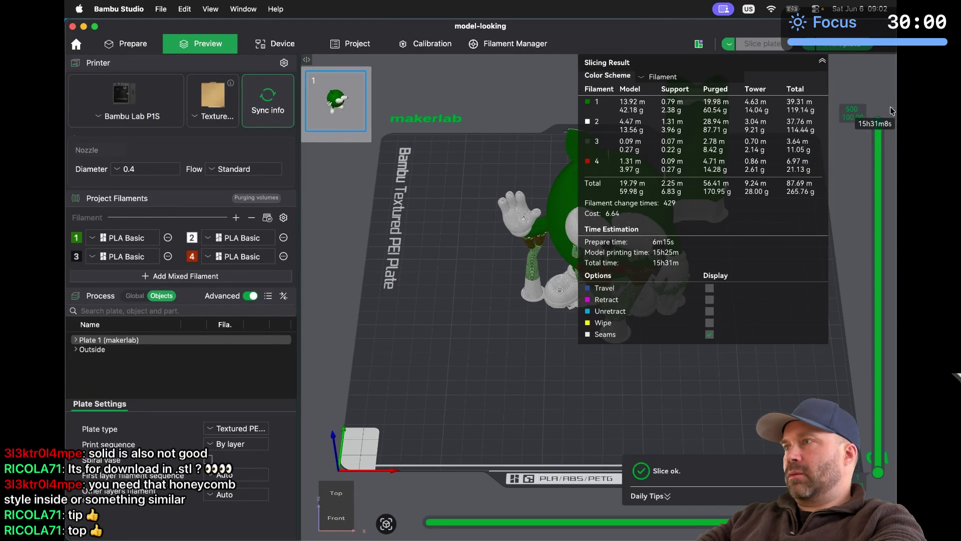
click(822, 61)
drag(878, 120, 866, 280)
scroll(700, 228, down, 2)
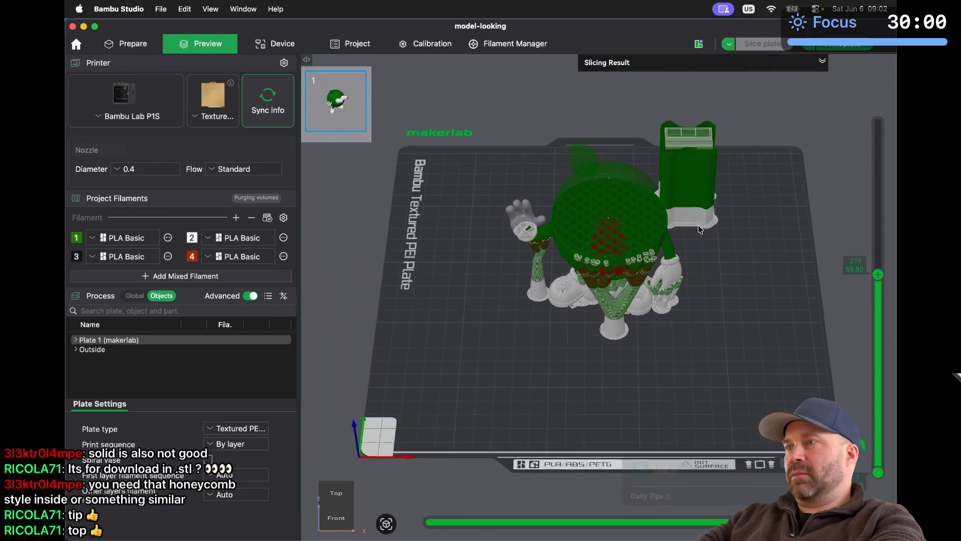
scroll(700, 229, up, 5)
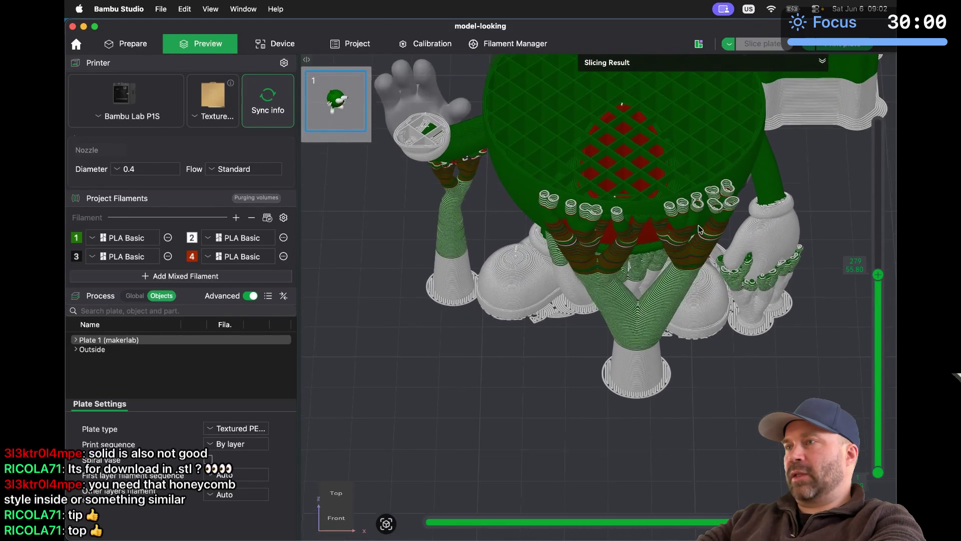
scroll(700, 229, down, 5)
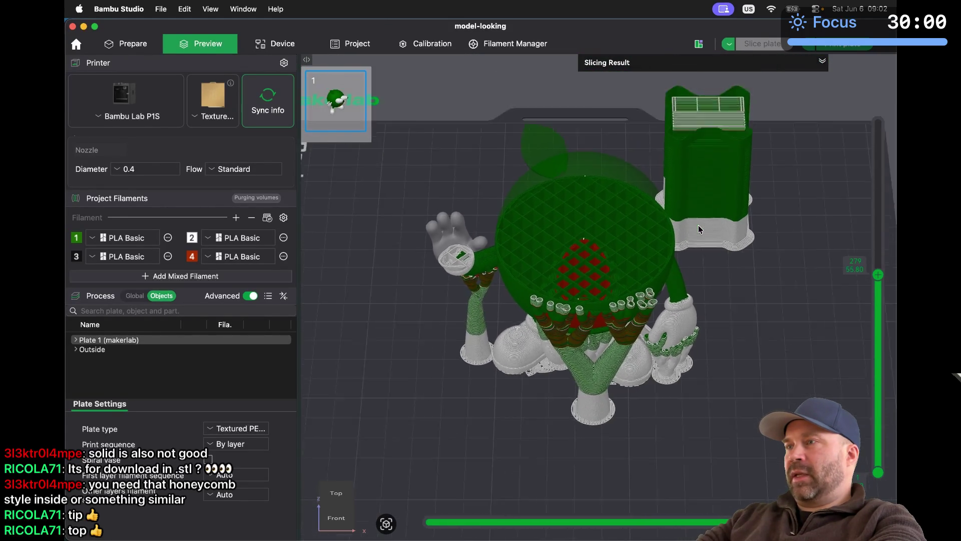
scroll(700, 229, up, 5)
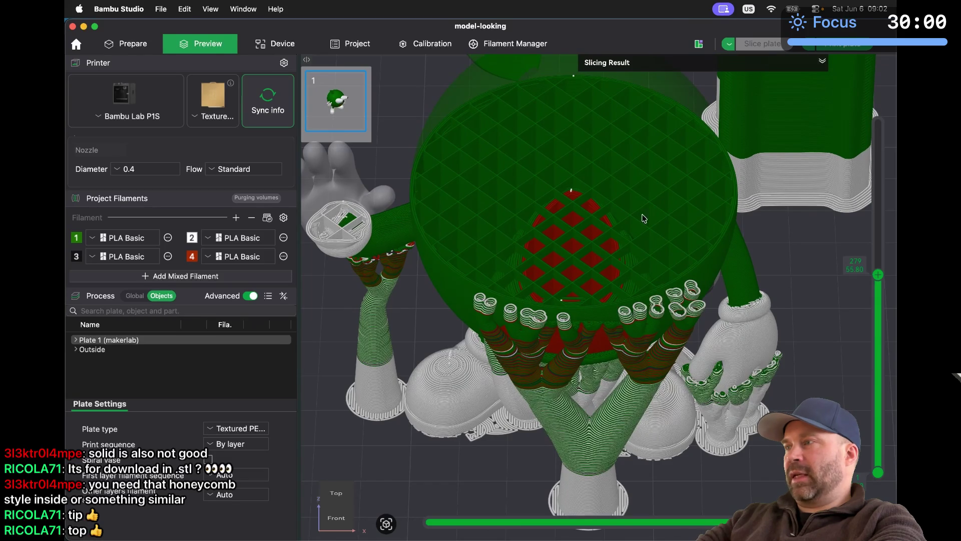
mouse_move(878, 274)
mouse_down()
mouse_move(876, 300)
mouse_move(877, 265)
mouse_move(877, 314)
mouse_move(875, 277)
mouse_up()
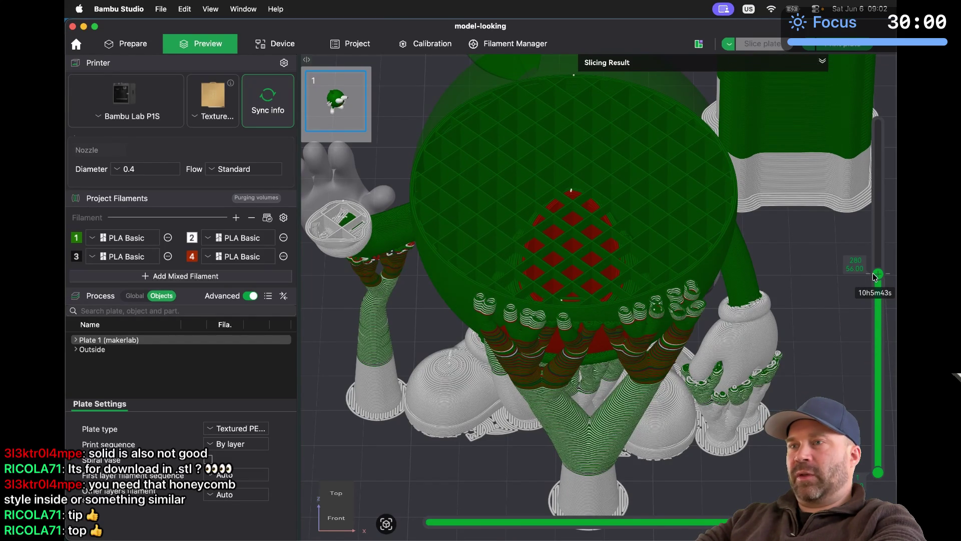
key(super+Tab)
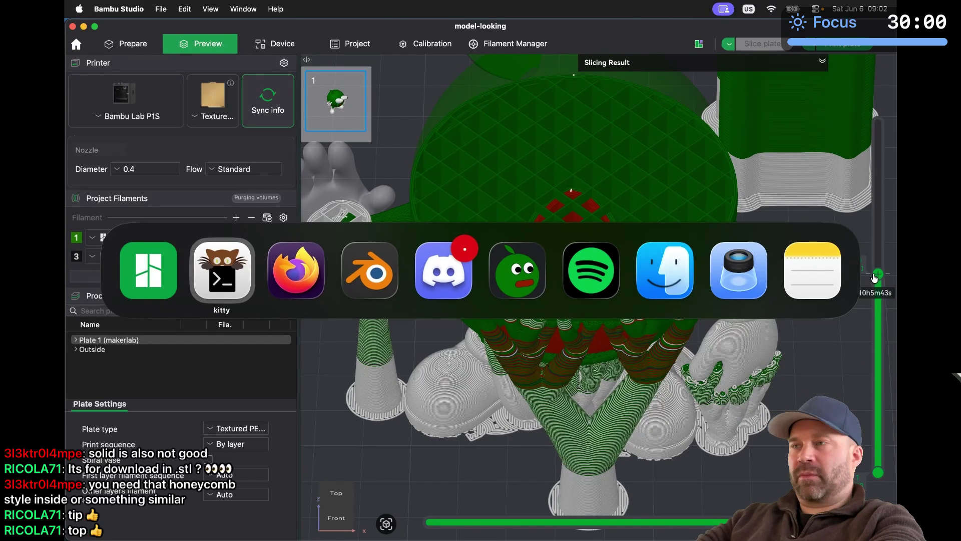
key(super+Tab)
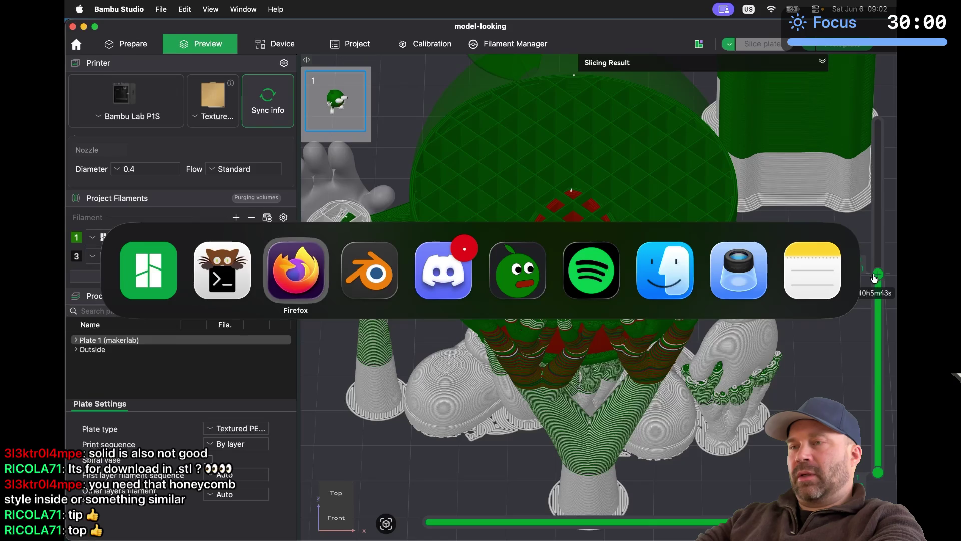
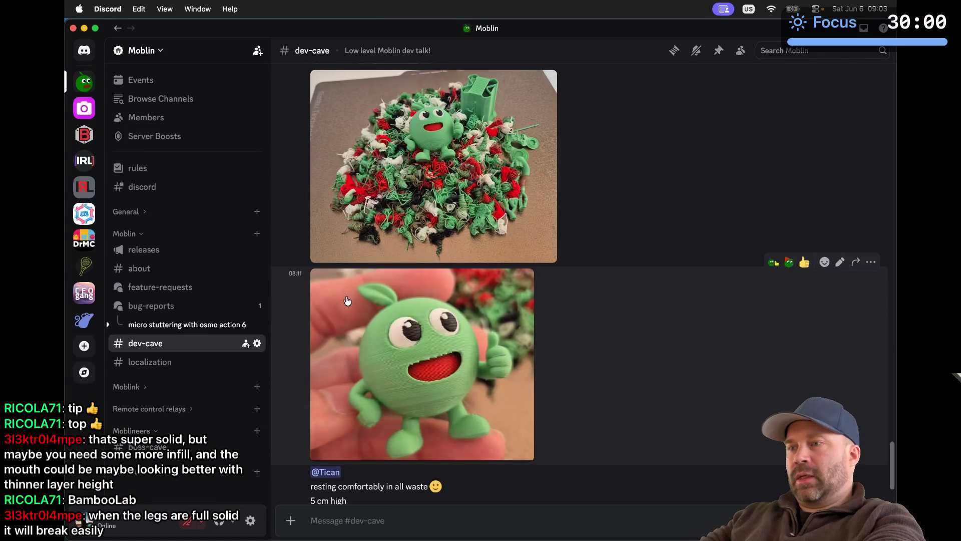
Step: Remove the pasted screenshot from the unsent dev-cave message and review the posted sliced-print image
key(super+v)
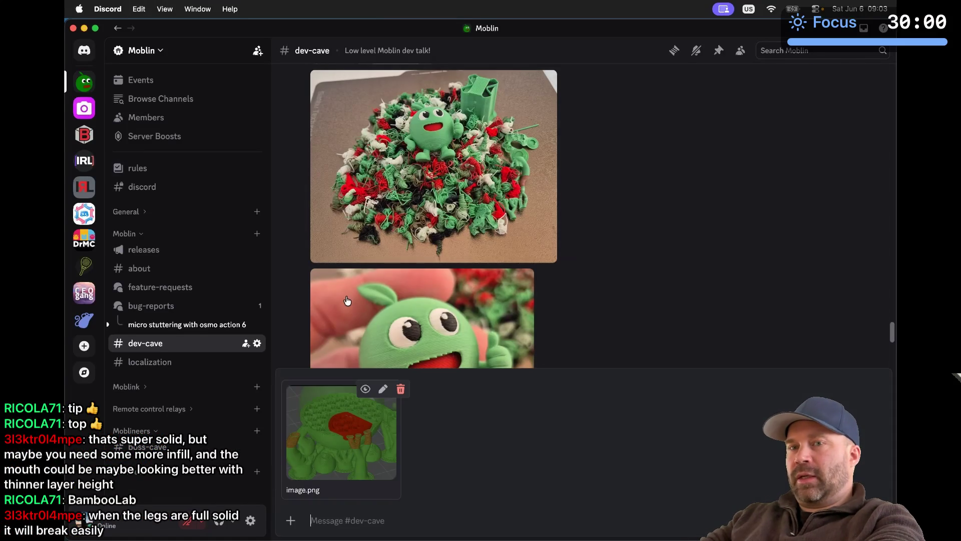
key(Return)
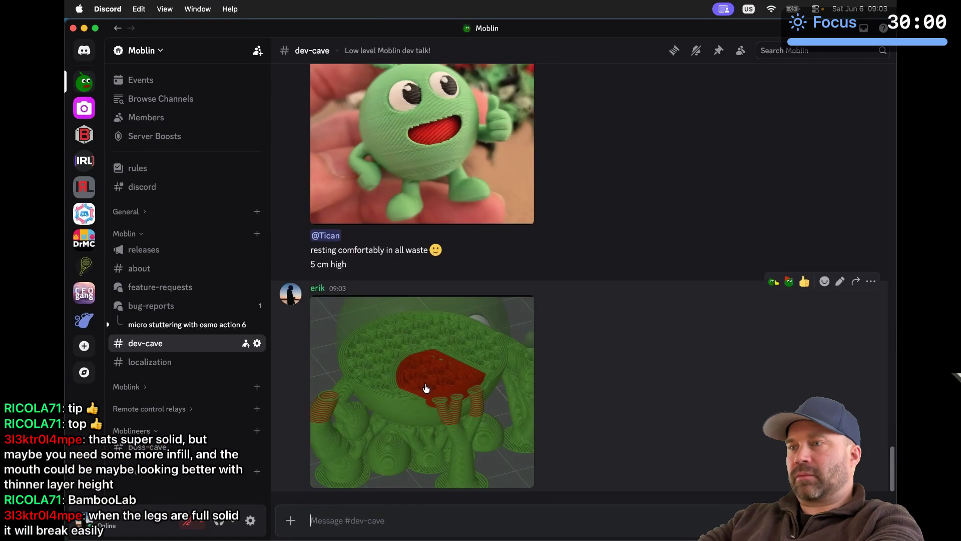
click(425, 389)
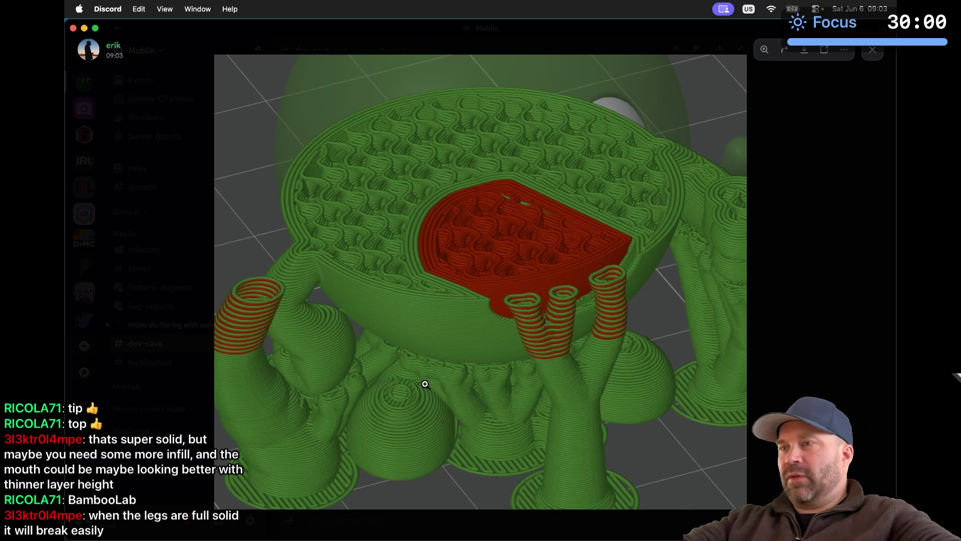
key(Escape)
key(super+Tab)
key(super+Tab)
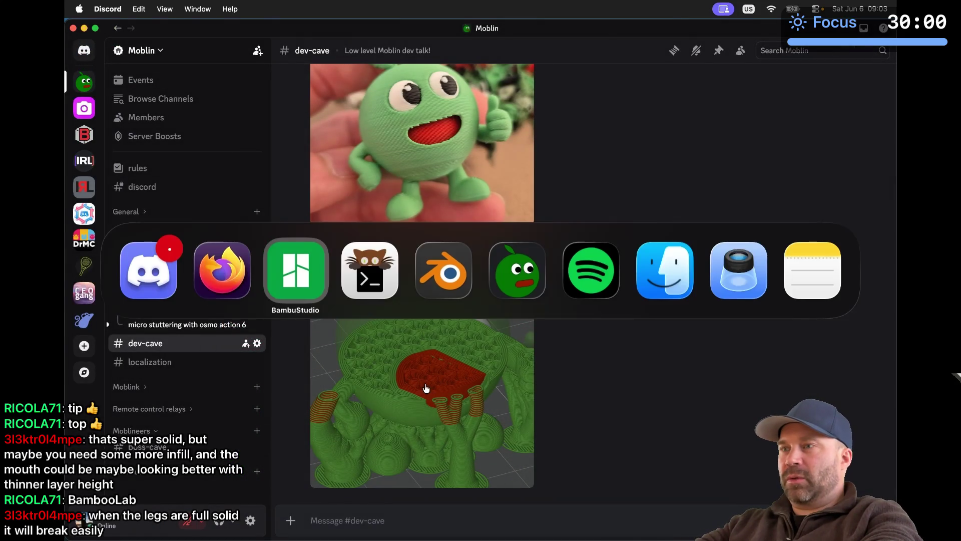
Step: Show all layers up to the top and inspect the sliced mascot from front, perspective and above
scroll(574, 318, down, 3)
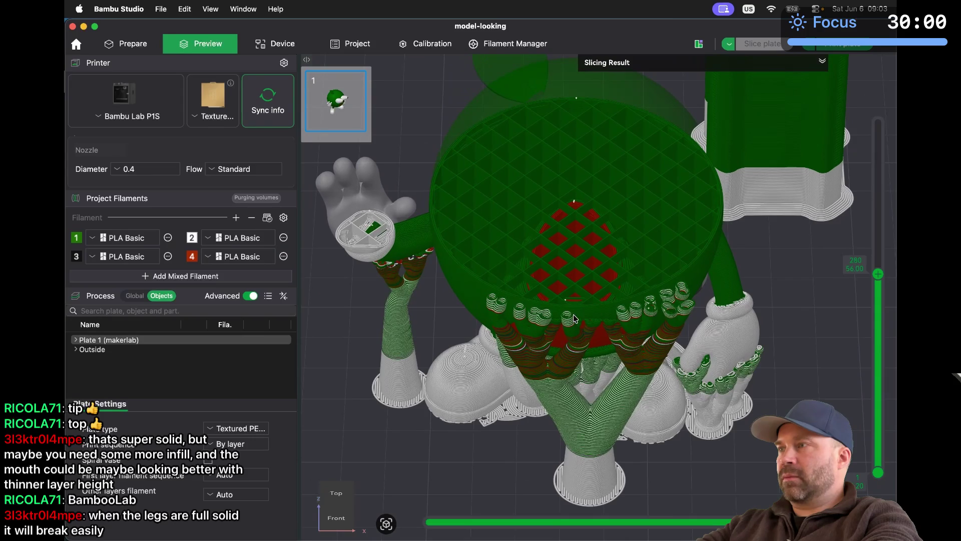
drag(878, 273, 896, 87)
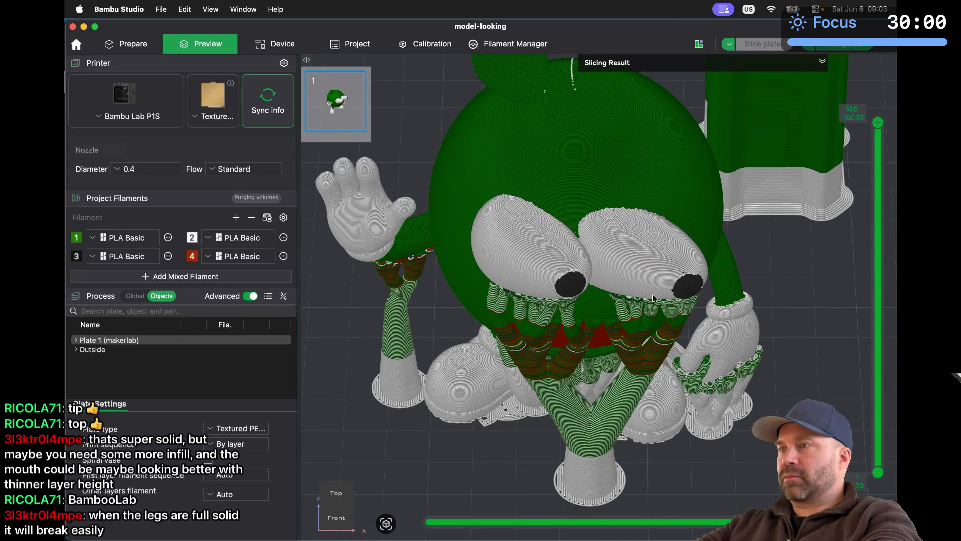
scroll(632, 323, down, 5)
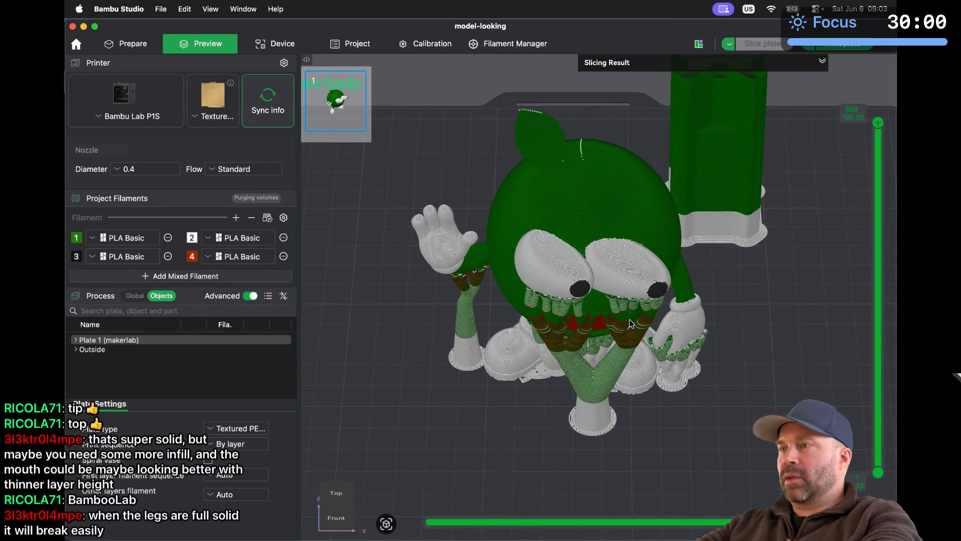
scroll(631, 323, down, 2)
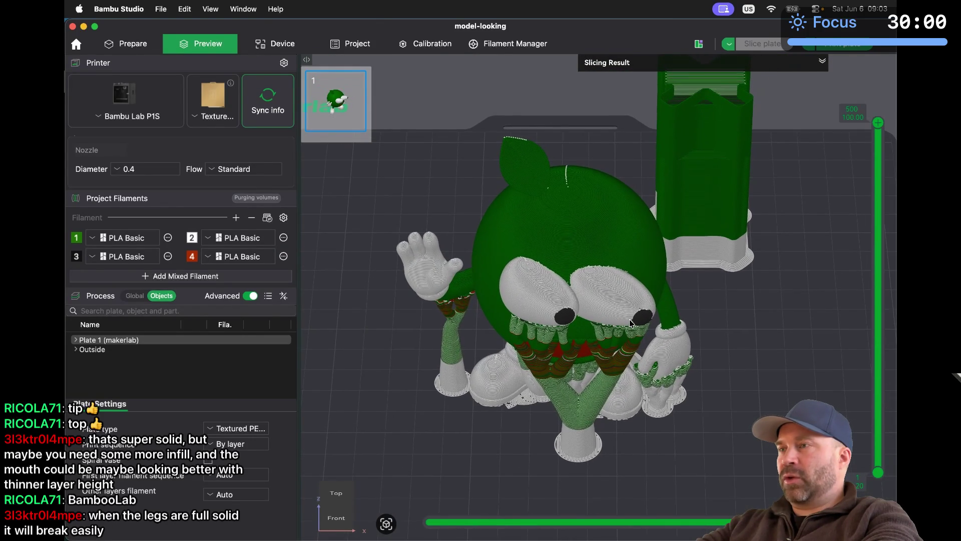
key(1)
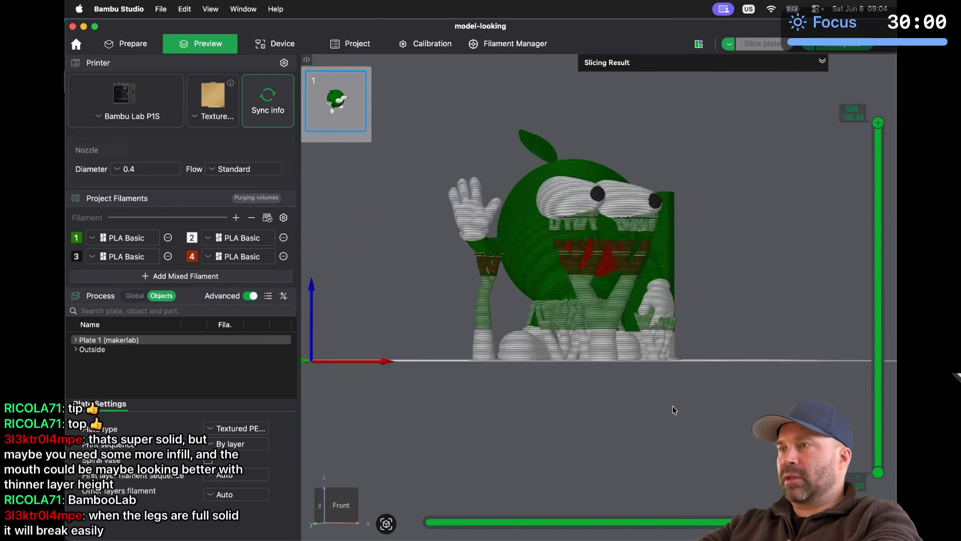
key(0)
scroll(617, 289, up, 1)
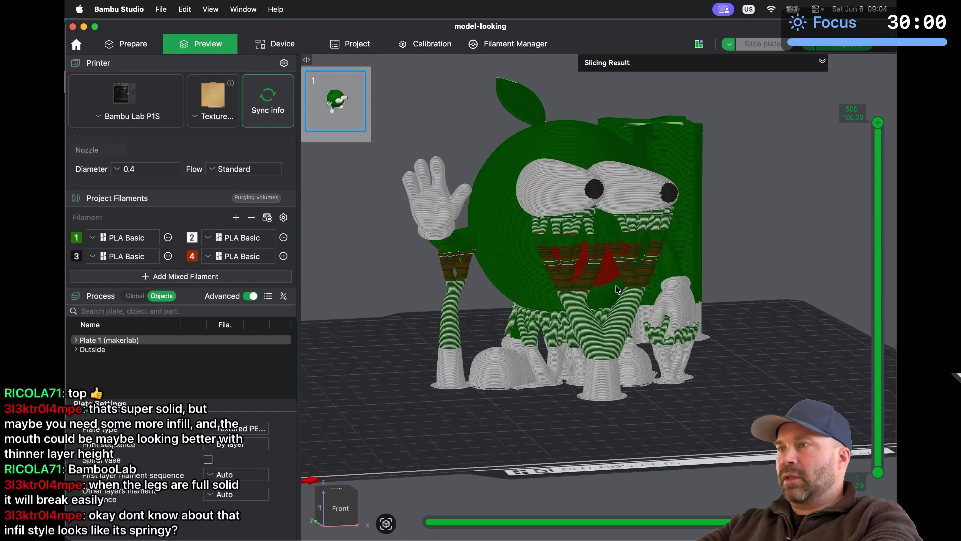
scroll(617, 289, up, 5)
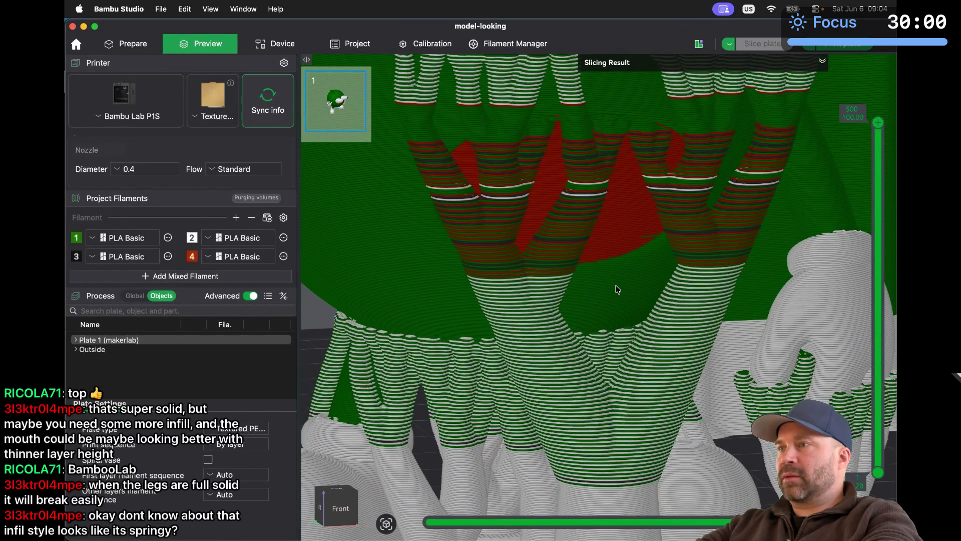
scroll(617, 288, up, 5)
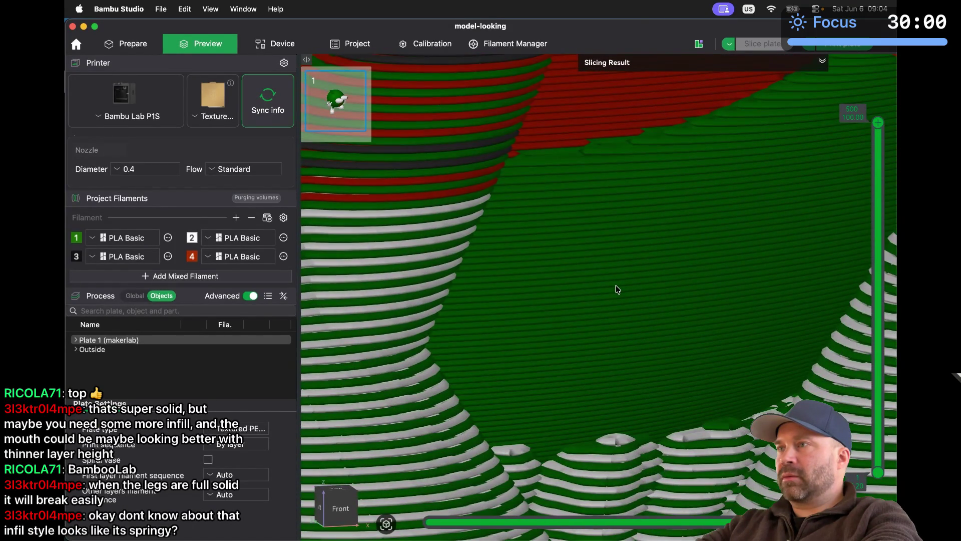
scroll(617, 289, down, 10)
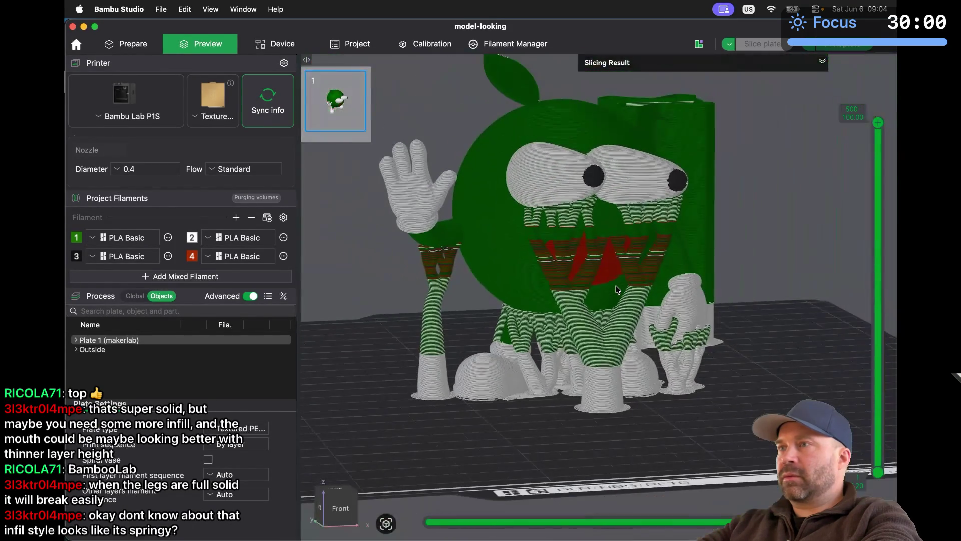
scroll(553, 150, up, 3)
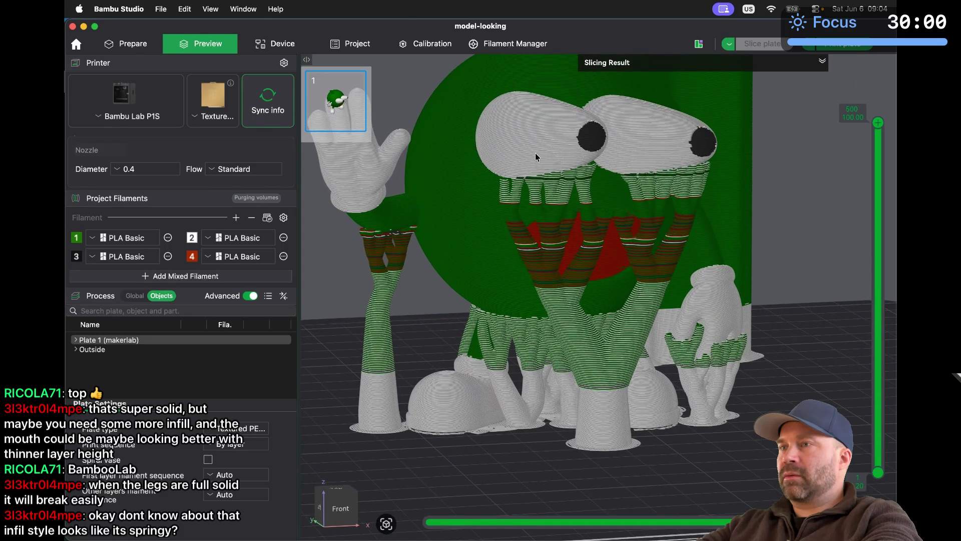
drag(427, 284, 530, 225)
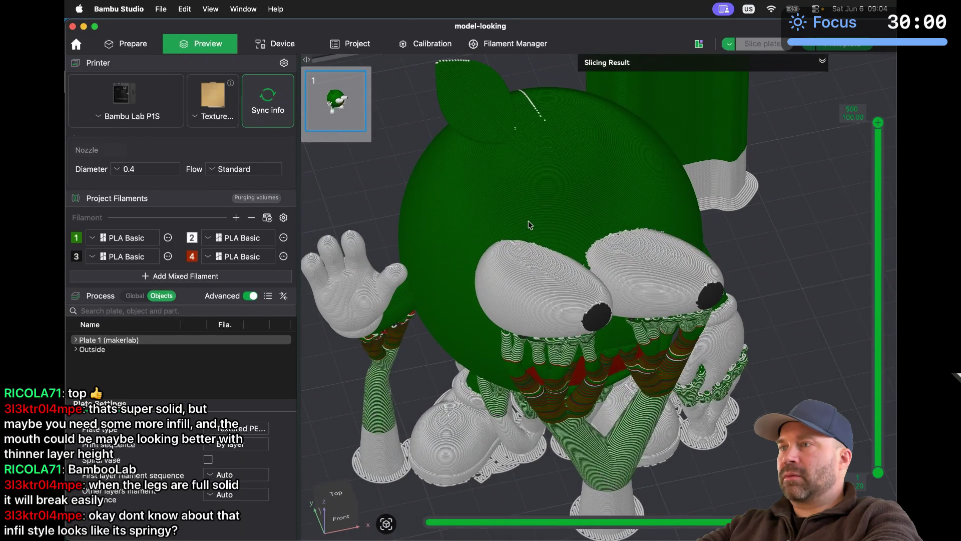
scroll(530, 224, up, 10)
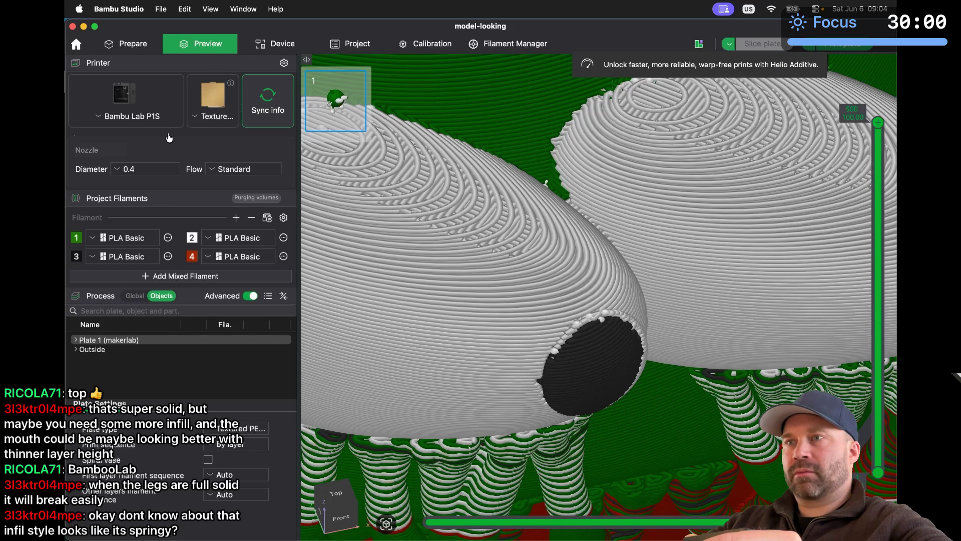
Step: Keep the nozzle flow setting at Standard
click(226, 170)
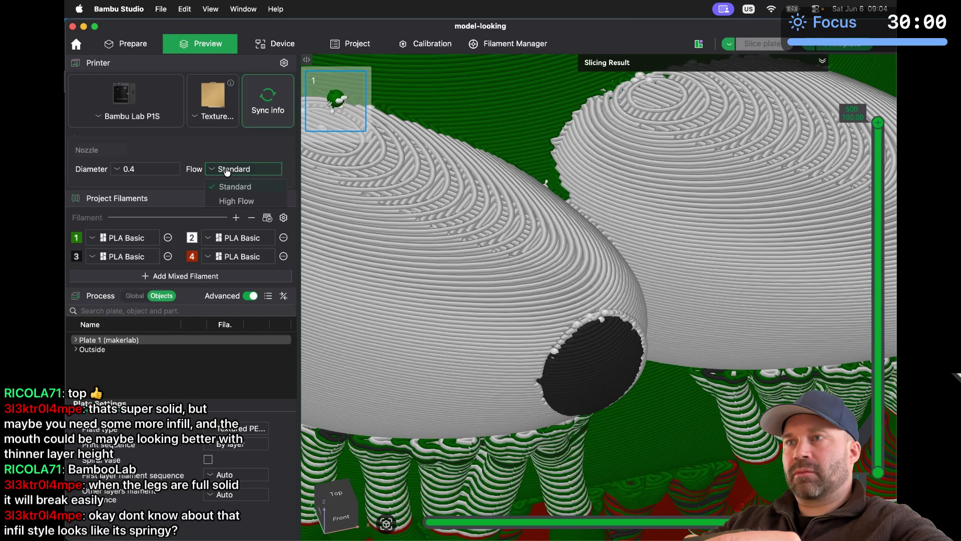
click(196, 186)
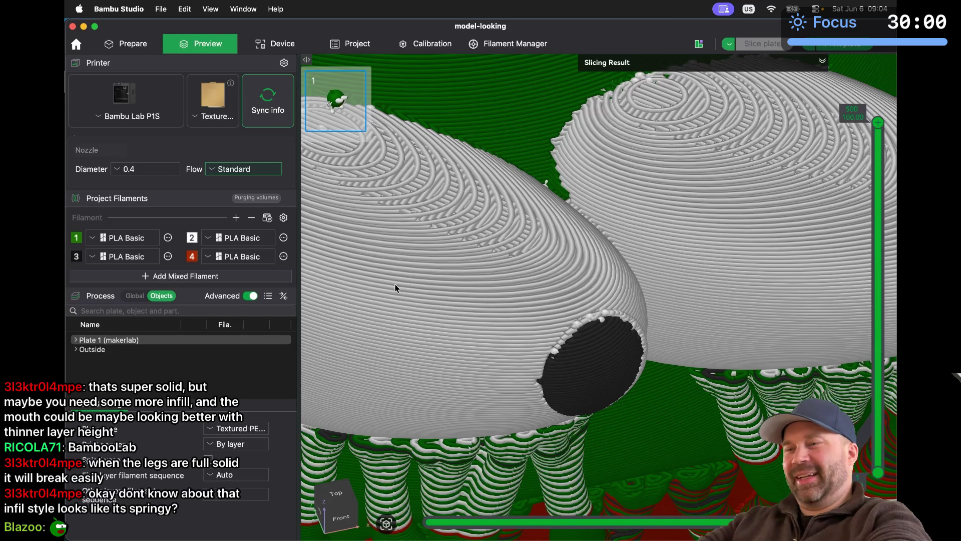
key(super+Tab)
Step: Enlarge and close the sliced-print screenshot and the photo of the printed green mascot
click(422, 379)
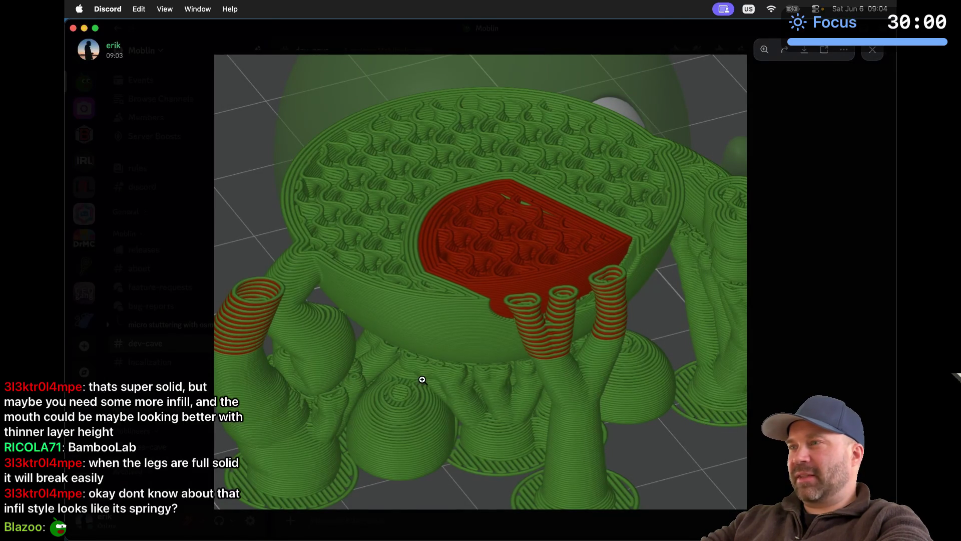
key(Escape)
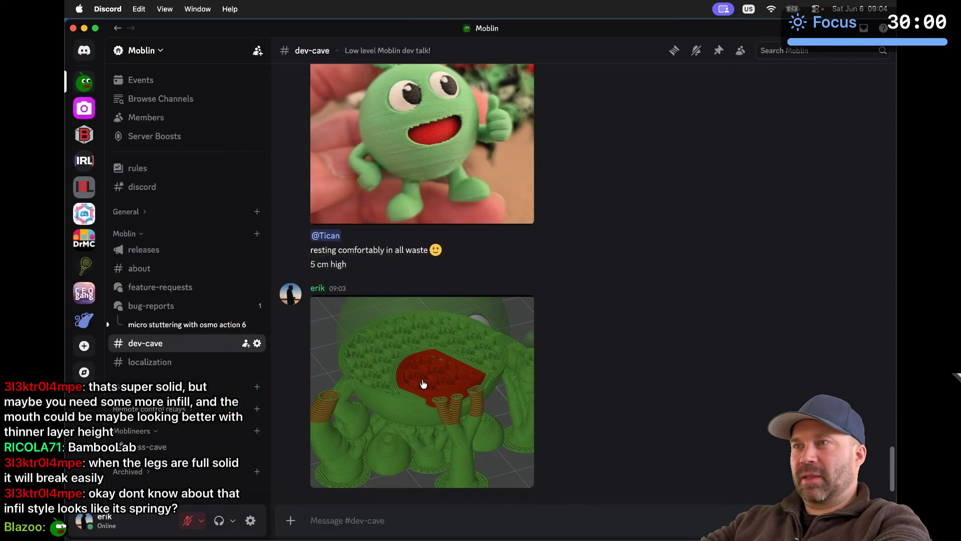
scroll(422, 382, up, 2)
click(441, 280)
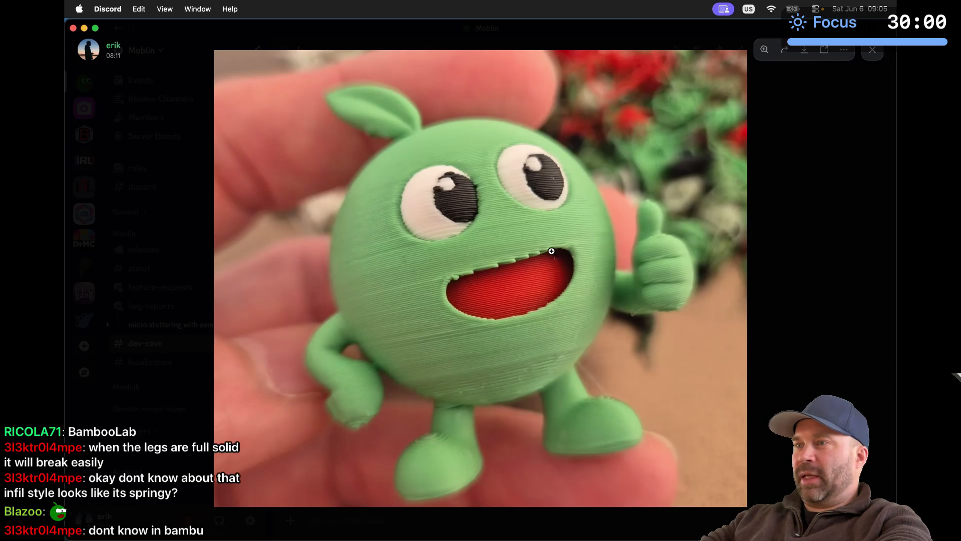
key(Escape)
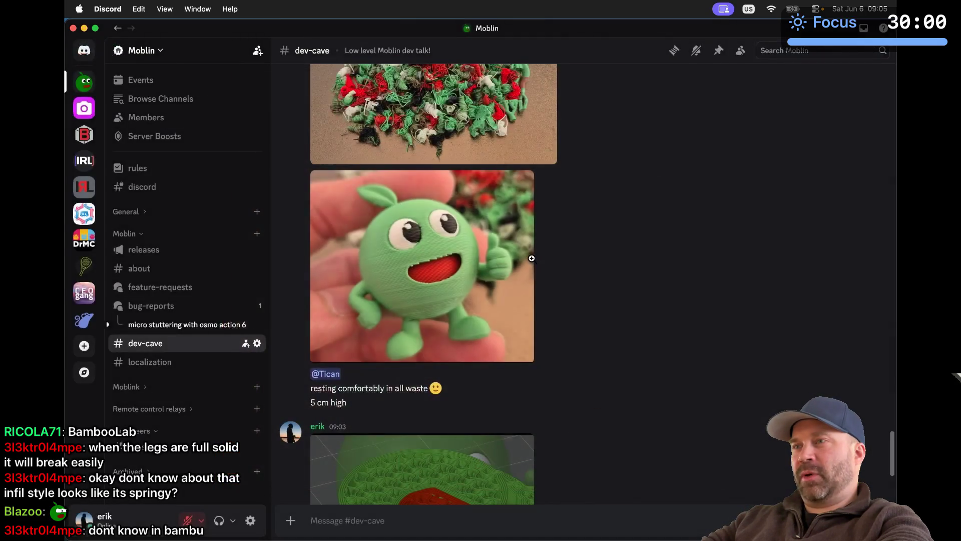
click(531, 257)
key(Escape)
Step: Scroll up to view the acetone-vapor ABS banana photos full size, then close them
scroll(533, 262, up, 15)
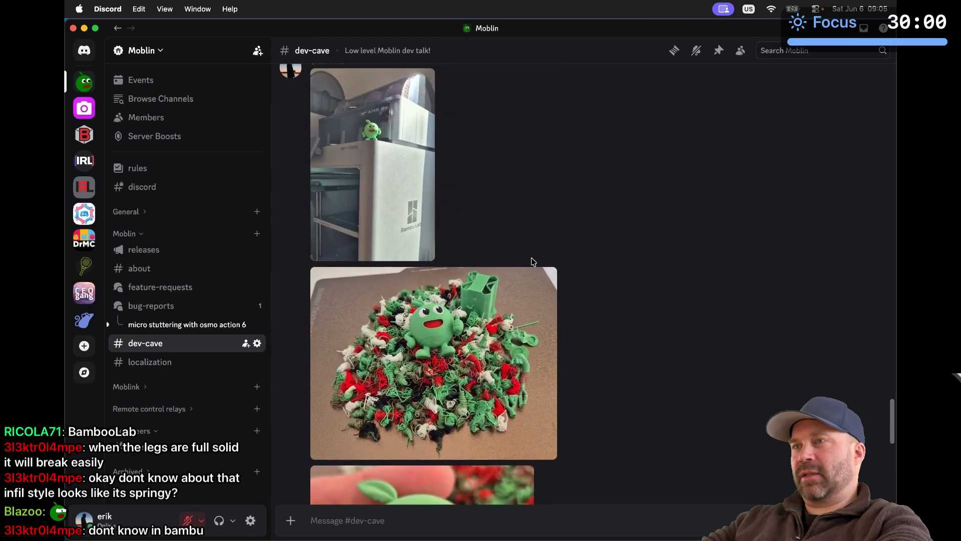
scroll(533, 262, up, 15)
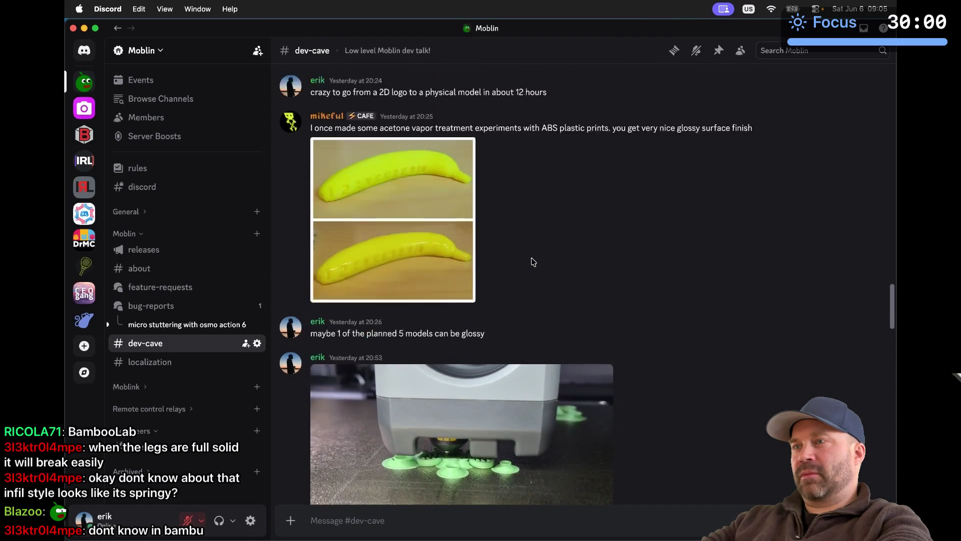
click(402, 325)
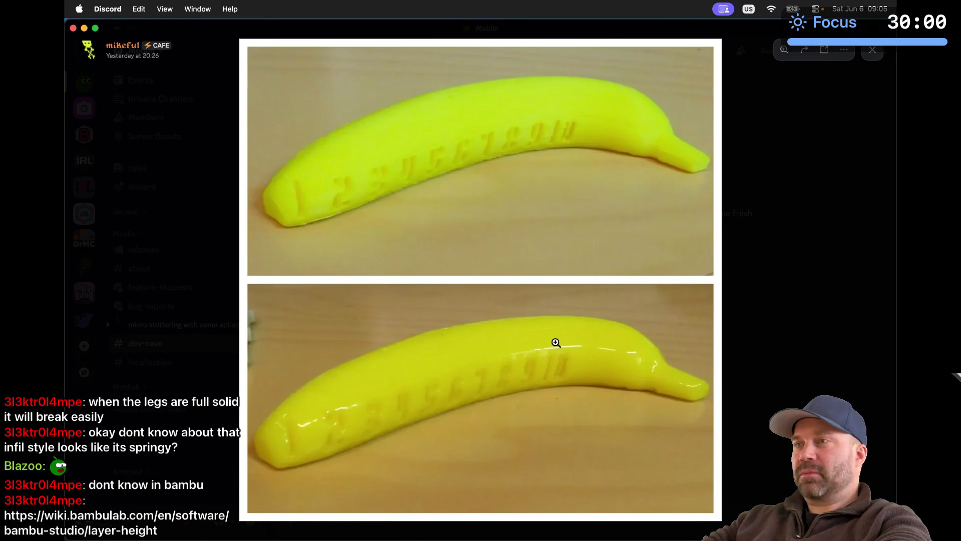
key(Escape)
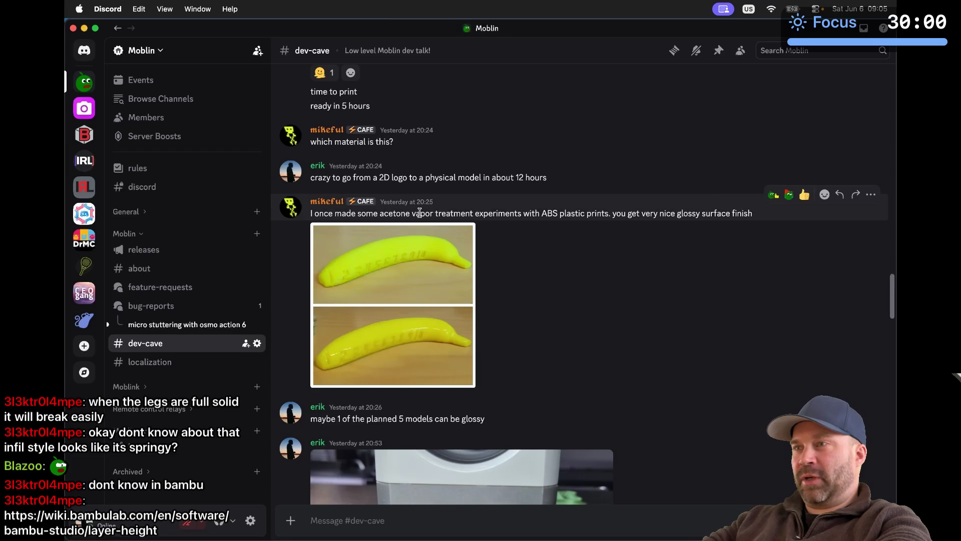
drag(395, 213, 423, 213)
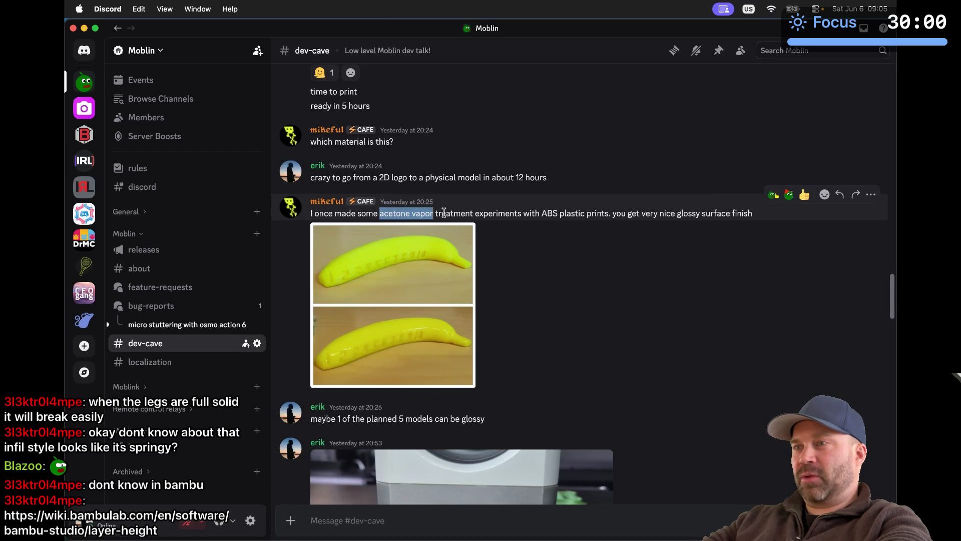
click(417, 339)
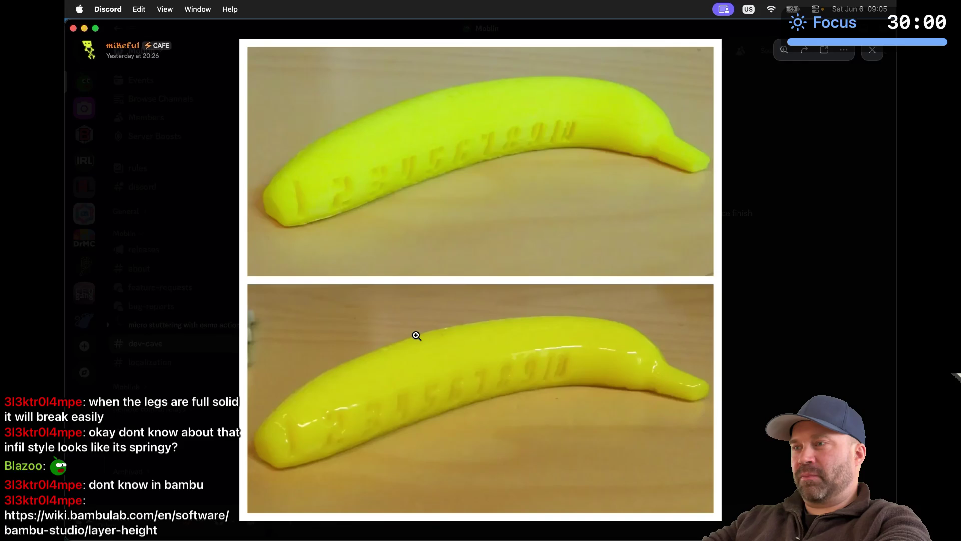
key(Escape)
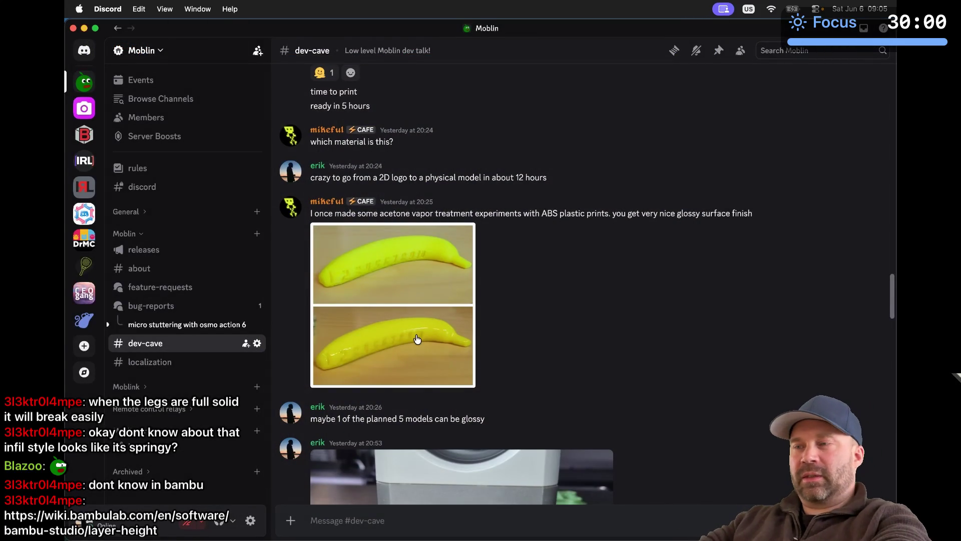
key(super+Tab)
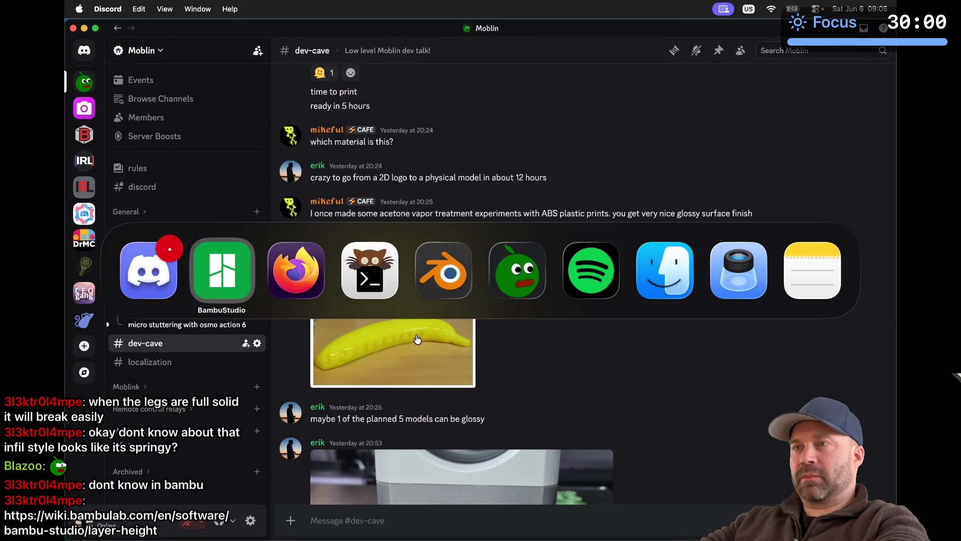
Step: Bring Firefox forward to MakerWorld's 'Your make is ready' dialog with STL, 3MF and GLB downloads
key(super+Tab)
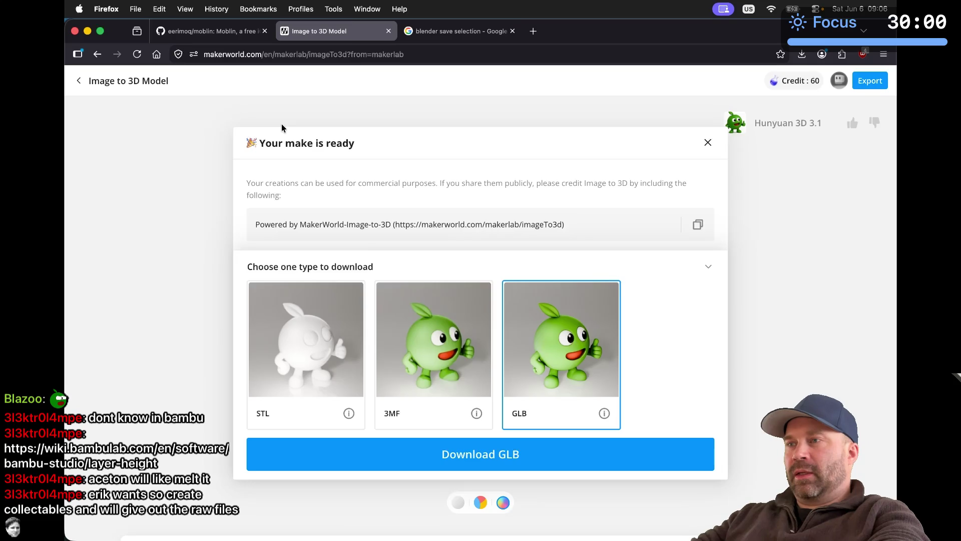
key(super+Tab)
key(super+shift+Tab)
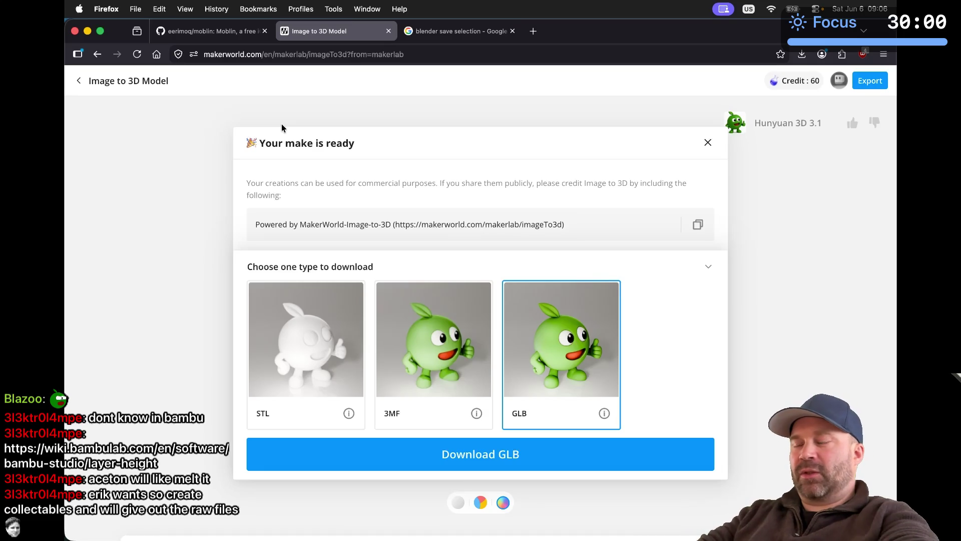
key(super+Tab)
key(super+Tab)
key(super+Tab)
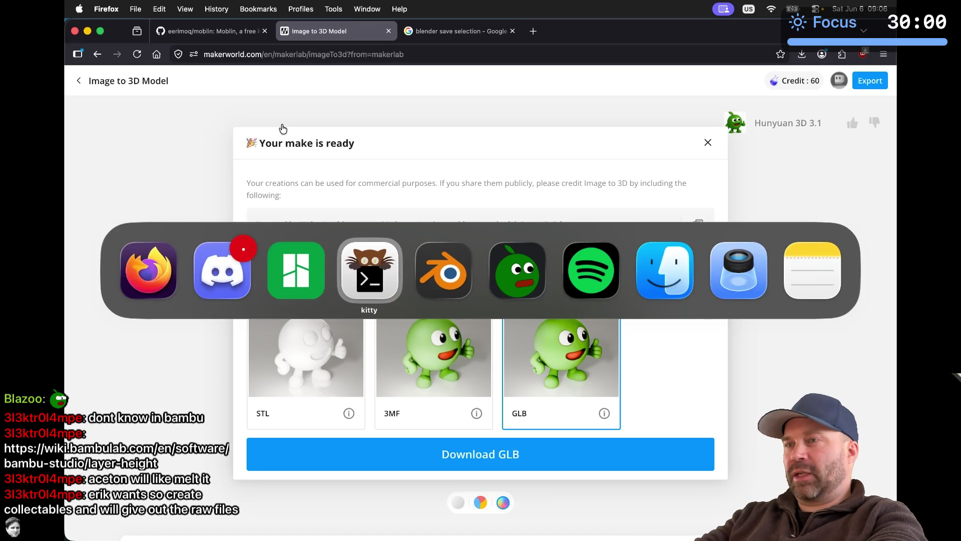
key(super+shift+Tab)
key(super+shift+Tab)
key(super+shift+Tab)
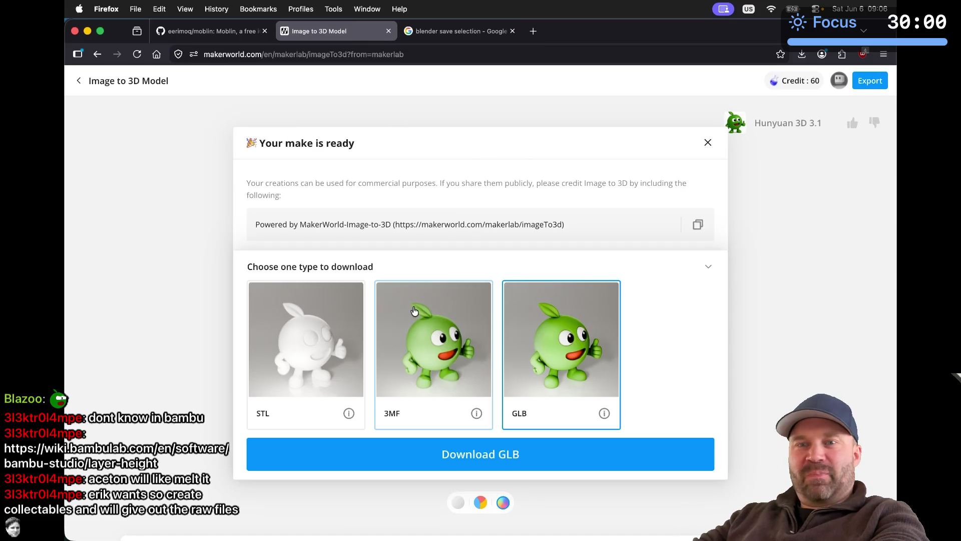
Step: Load the GitHub dashboard by entering 'github' in the search tab's address bar
click(467, 34)
click(461, 51)
text(github.com/)
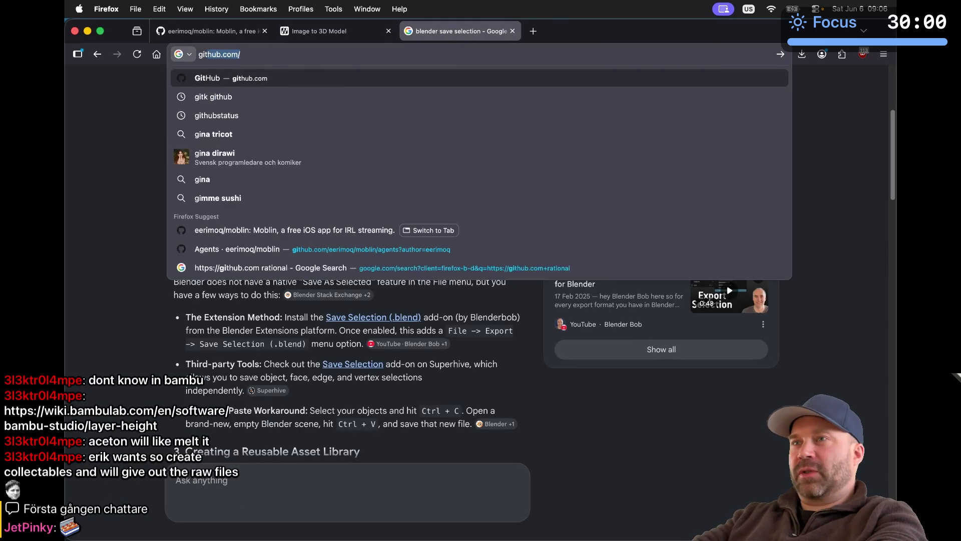
key(Return)
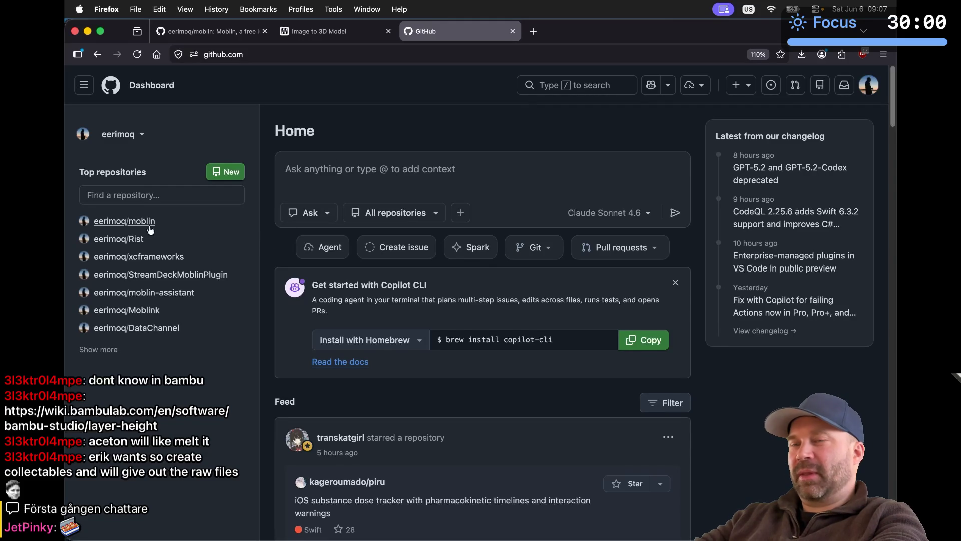
Step: Return to the Image to 3D Model page and dismiss the download dialog to see the mascot
mouse_move(132, 223)
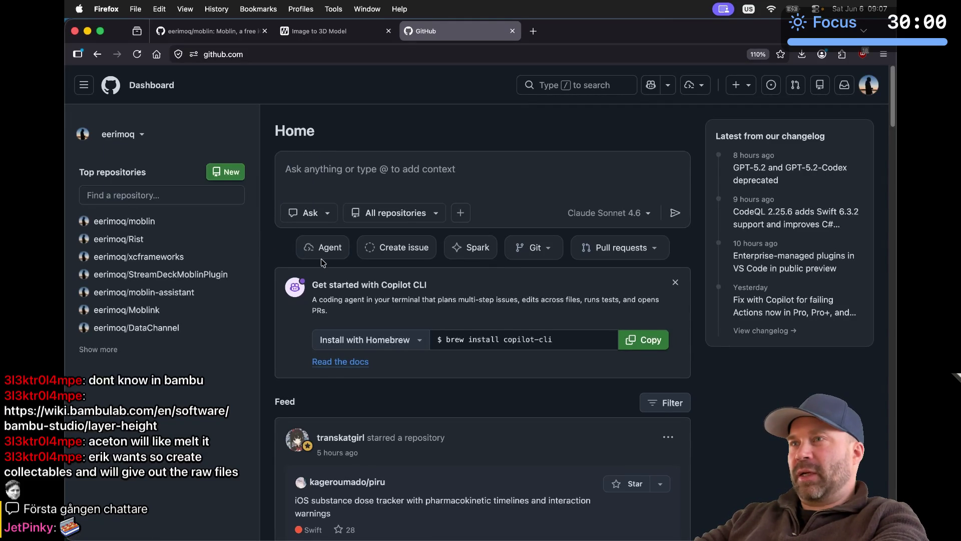
click(355, 31)
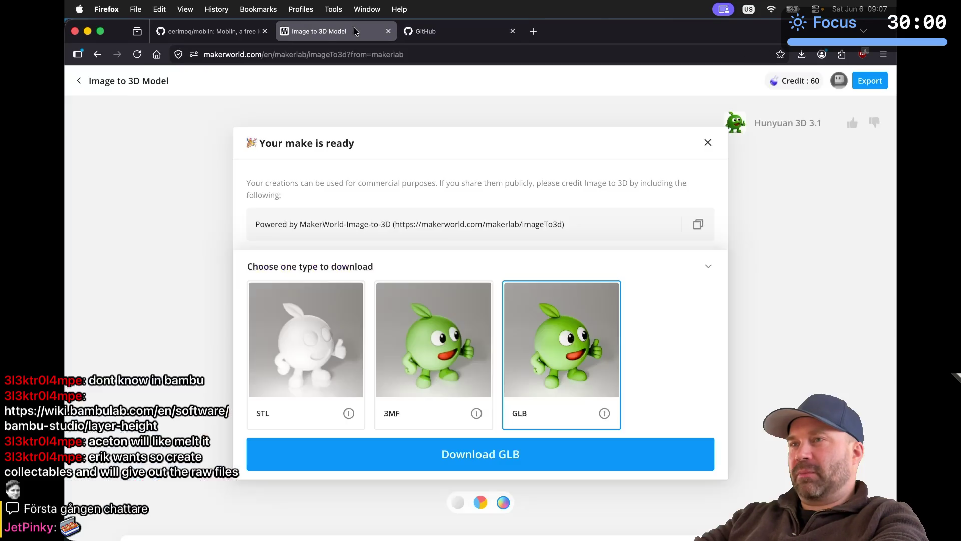
click(707, 143)
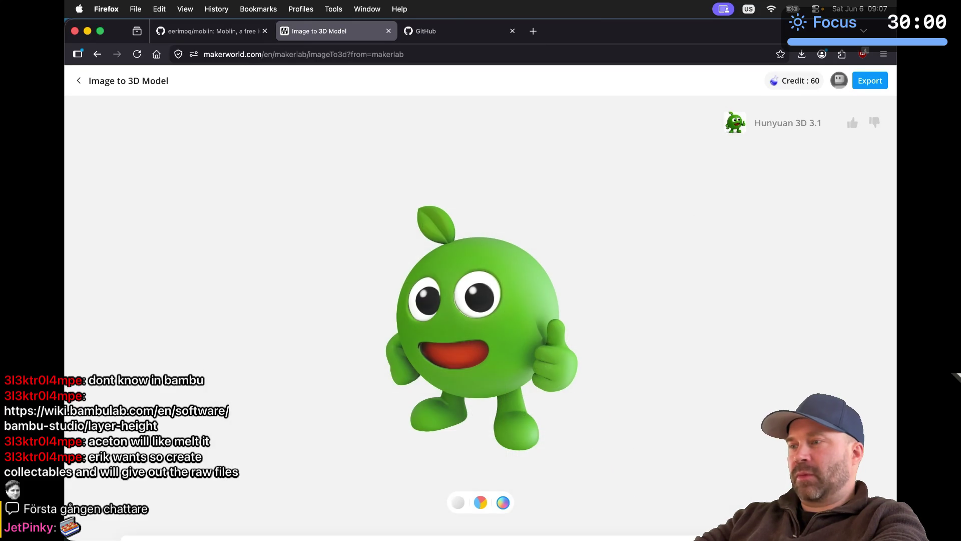
Step: Load the pink flower-topped character from the history strip and rotate and zoom to inspect it
click(506, 490)
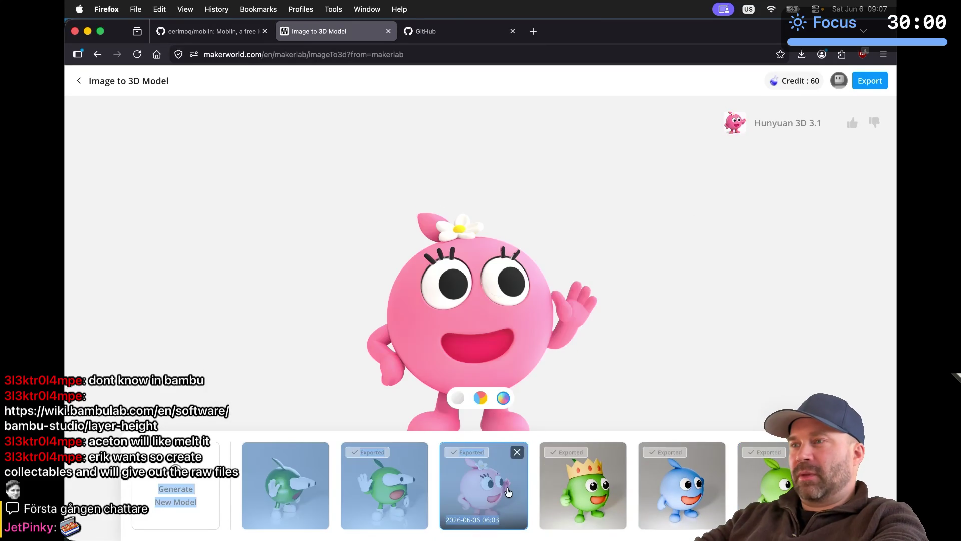
mouse_move(511, 344)
mouse_down()
mouse_move(476, 374)
mouse_move(440, 376)
mouse_move(490, 398)
mouse_move(638, 342)
mouse_up()
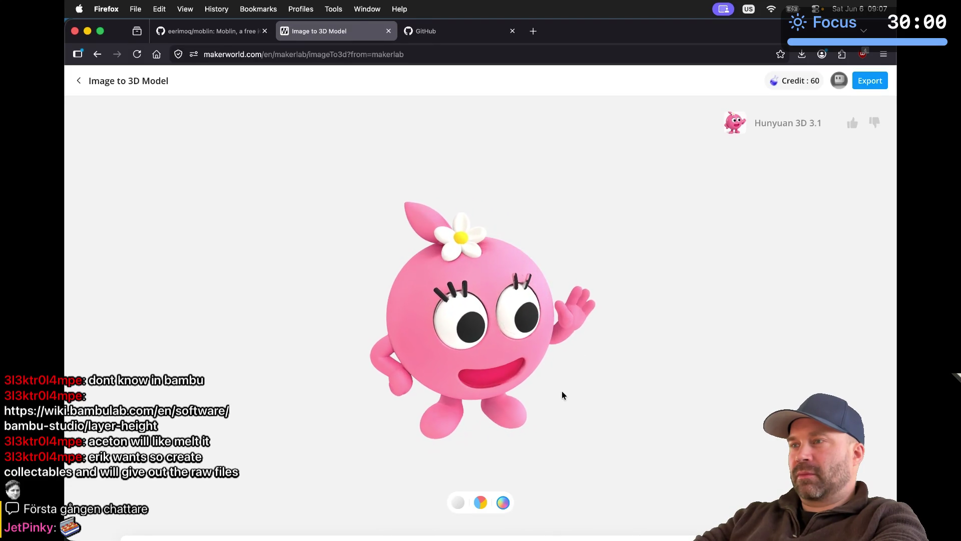
mouse_move(561, 390)
mouse_down()
mouse_move(468, 379)
mouse_move(524, 383)
mouse_move(596, 360)
mouse_up()
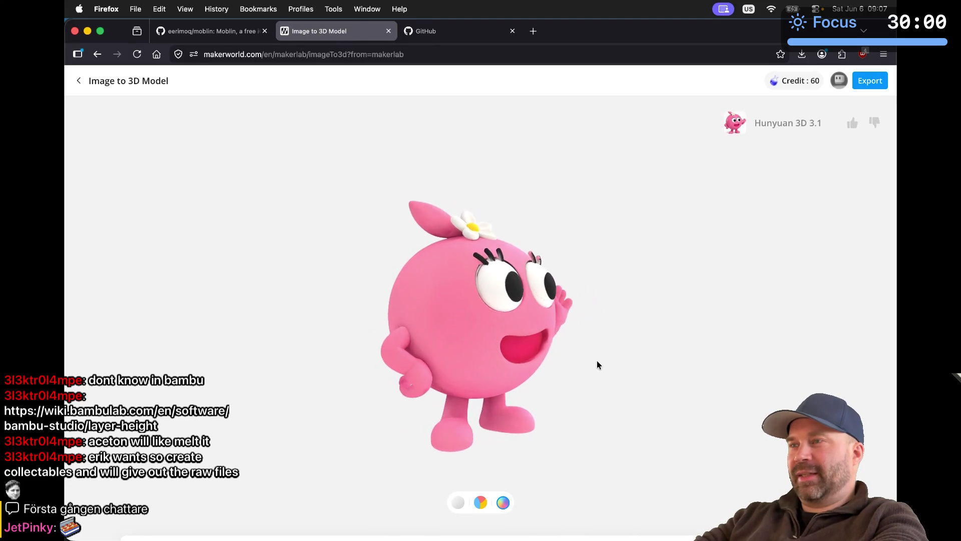
scroll(470, 306, up, 5)
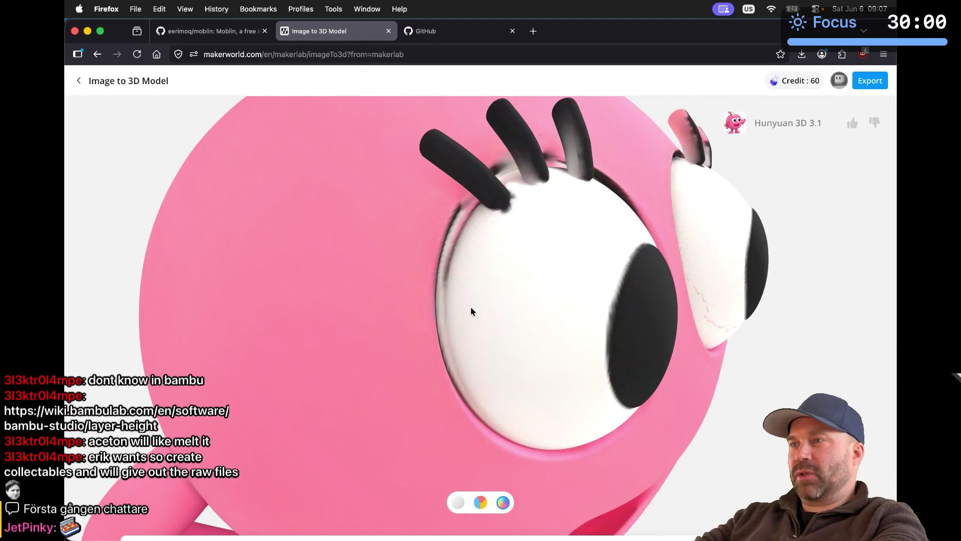
scroll(471, 306, down, 2)
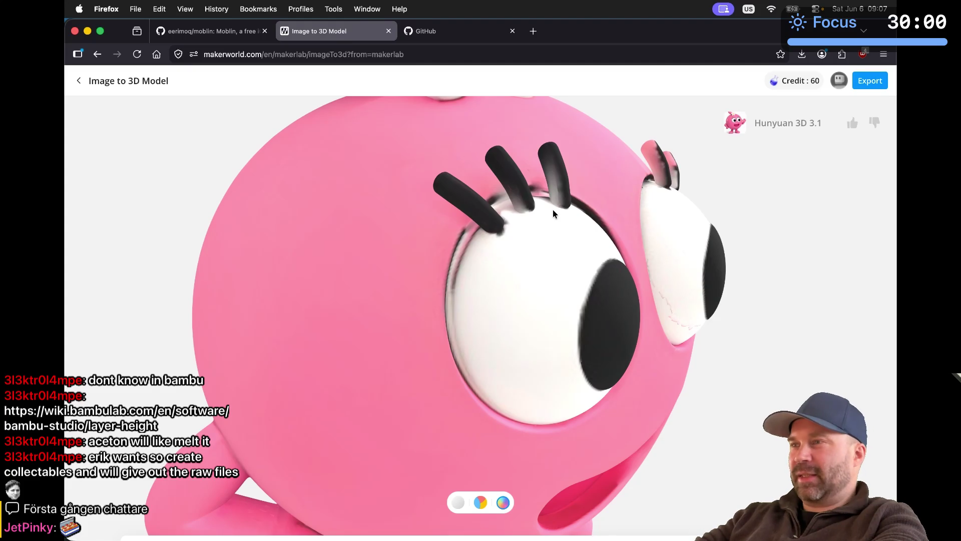
scroll(587, 250, down, 5)
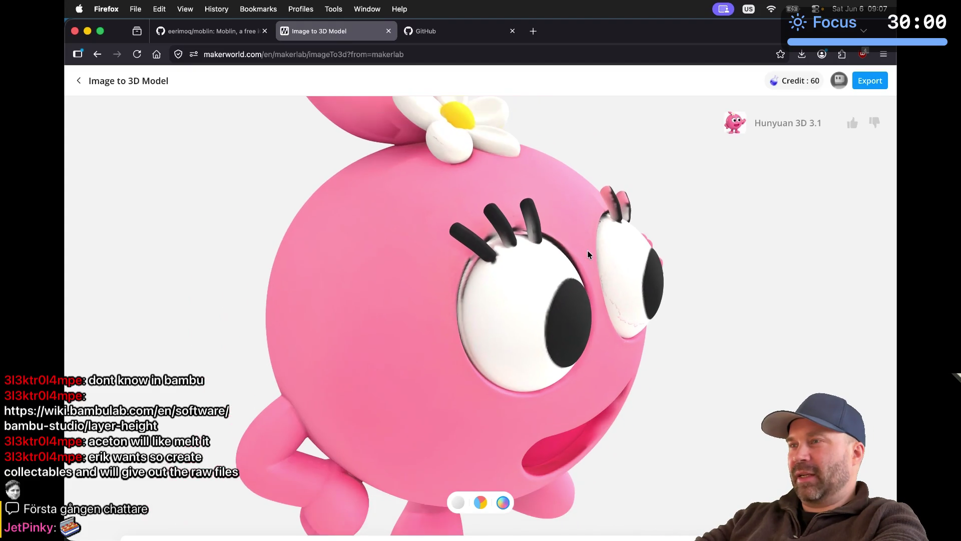
scroll(588, 253, down, 5)
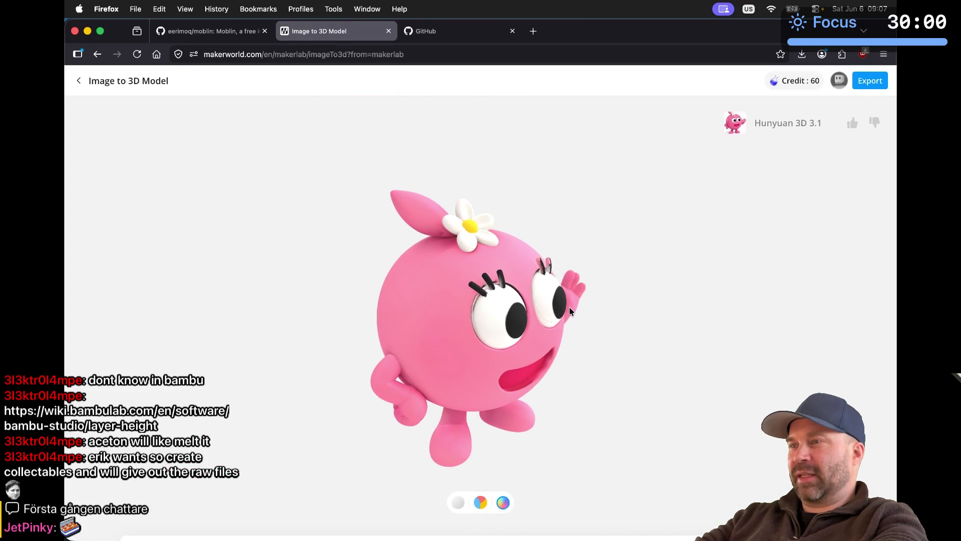
scroll(570, 308, up, 3)
scroll(572, 307, down, 3)
scroll(602, 339, up, 1)
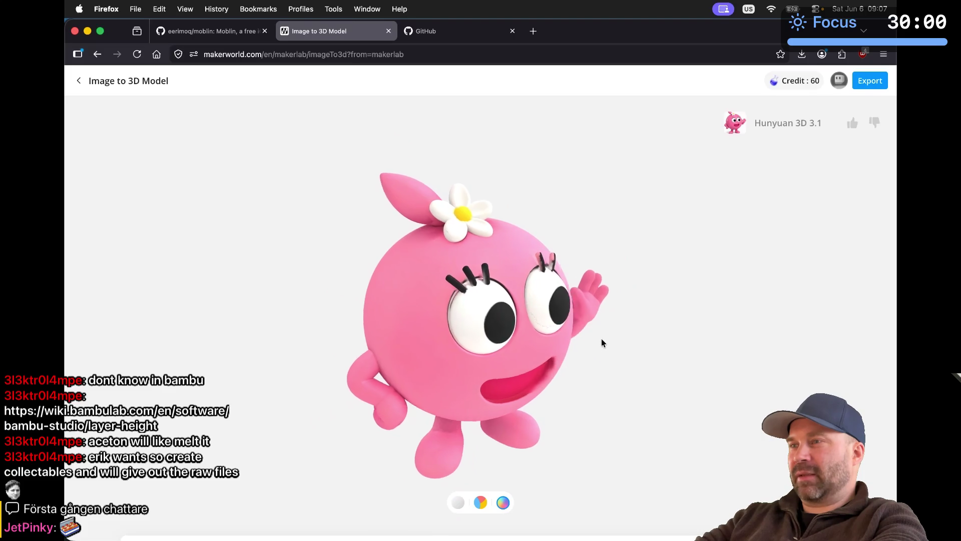
mouse_move(601, 342)
mouse_down()
mouse_move(532, 339)
mouse_move(553, 302)
mouse_move(590, 308)
mouse_move(592, 323)
mouse_move(575, 334)
mouse_up()
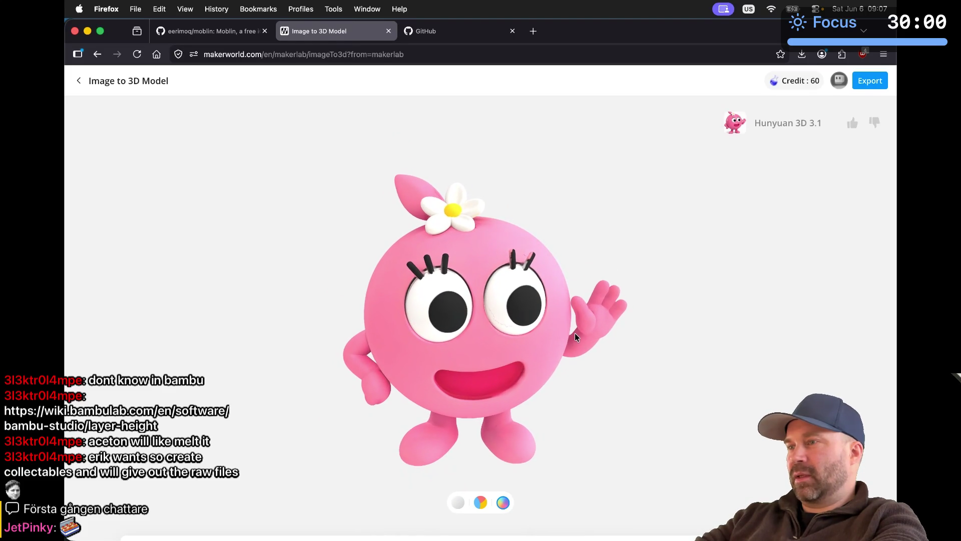
mouse_move(617, 398)
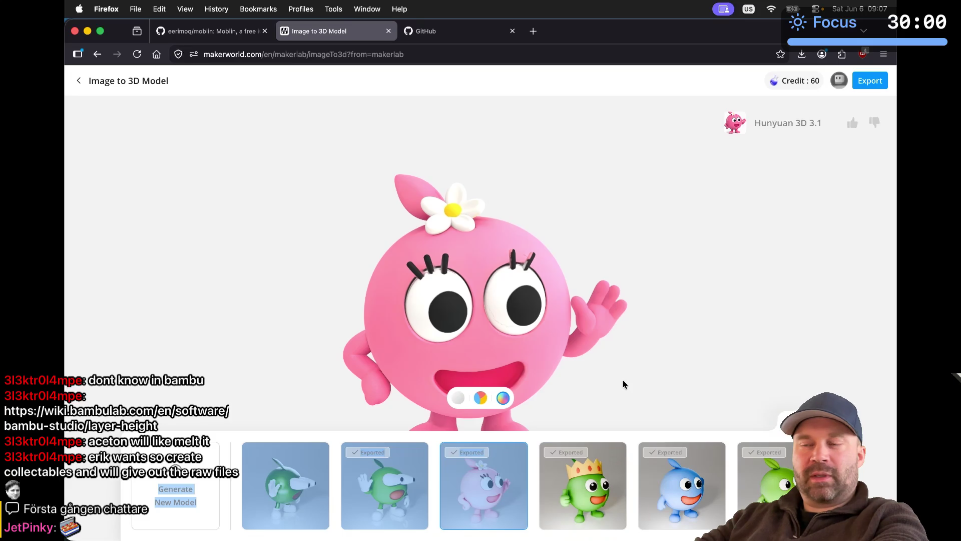
Step: Open logo-default.png from the moblin repository's docs/logos/default folder
click(435, 31)
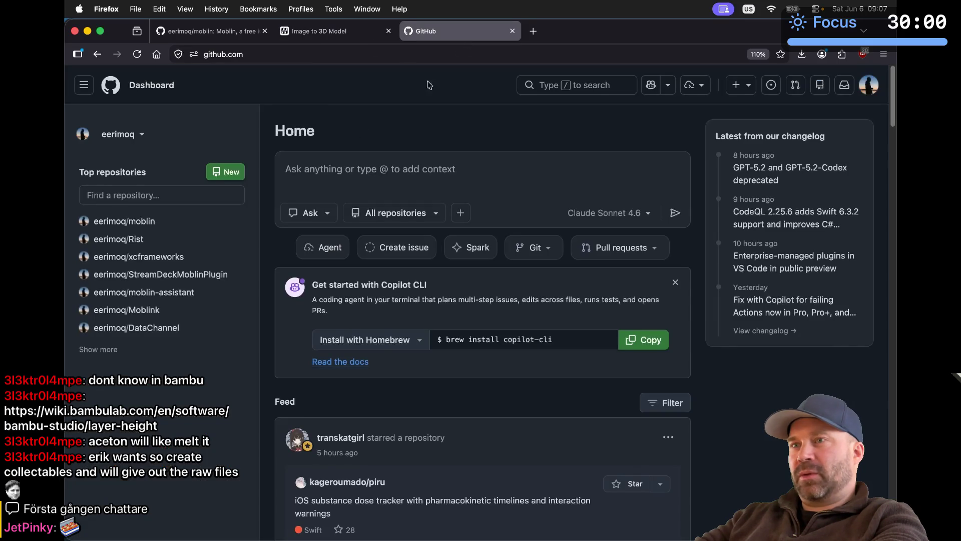
click(149, 222)
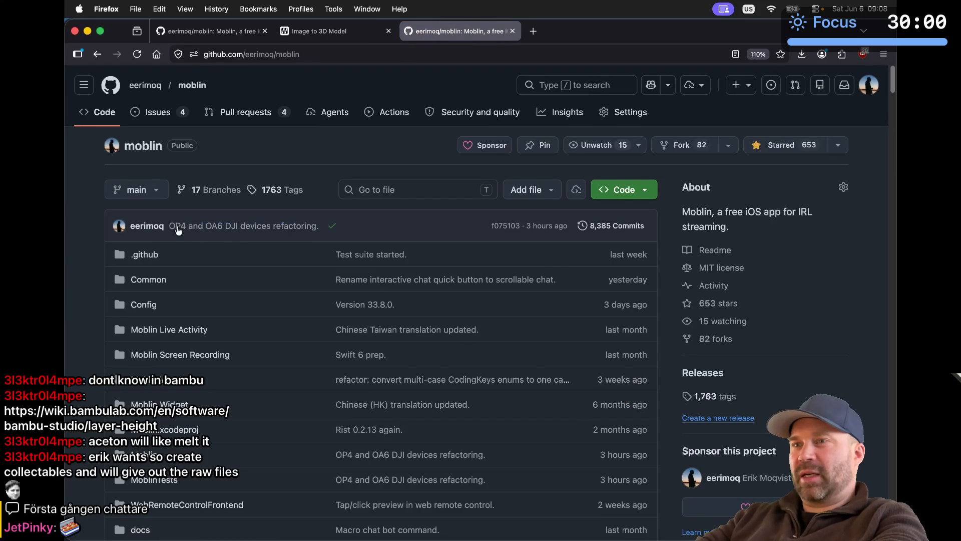
scroll(195, 345, down, 4)
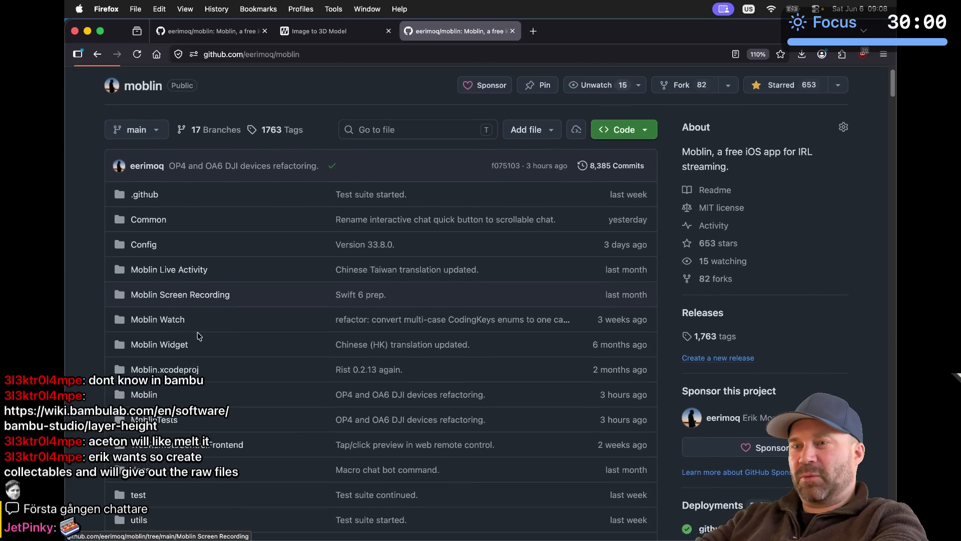
click(138, 430)
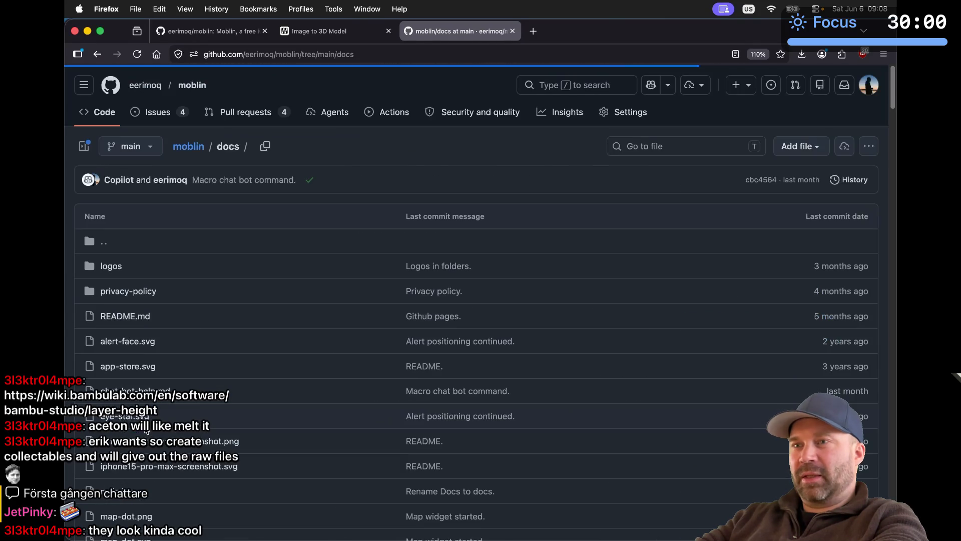
scroll(150, 291, down, 1)
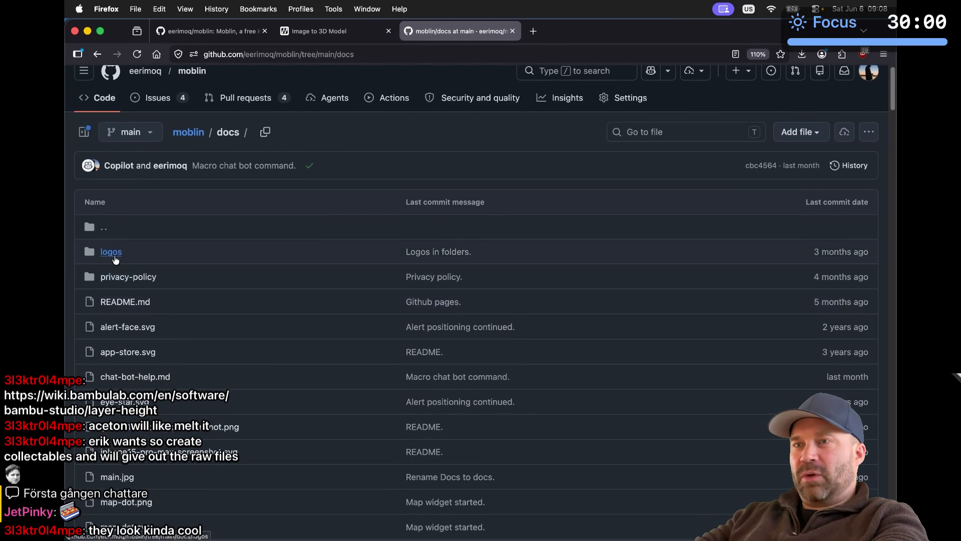
click(115, 253)
click(115, 418)
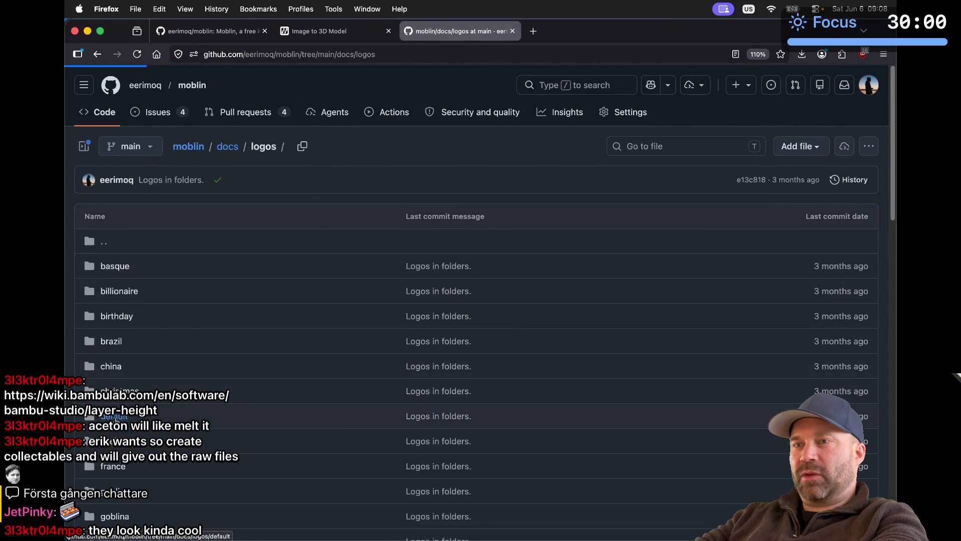
click(142, 416)
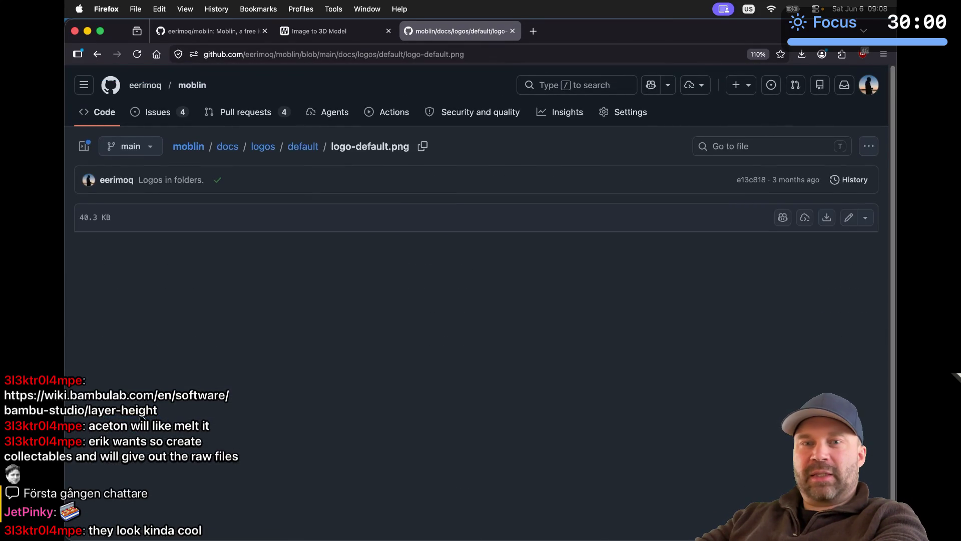
scroll(142, 420, down, 3)
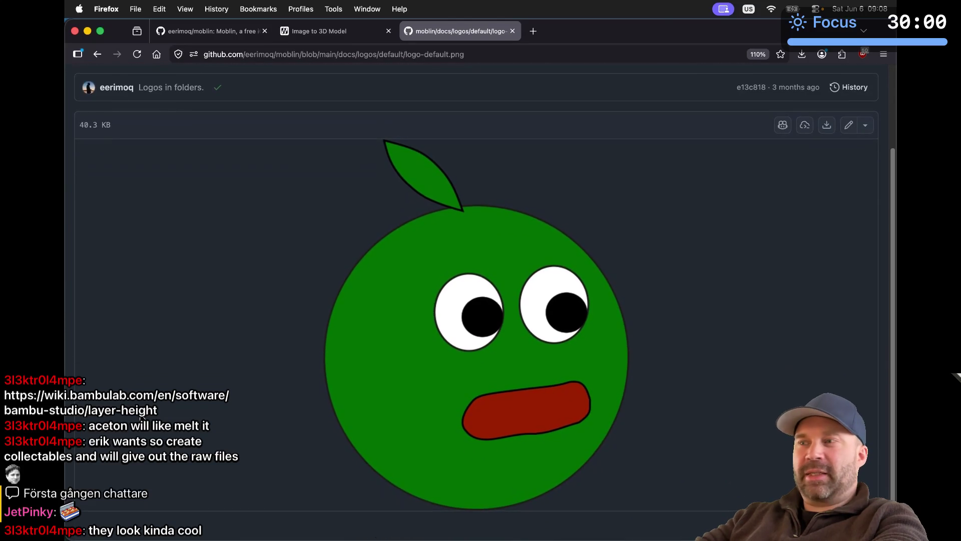
Step: Go back to docs/logos and open logo-pink.png in the pink folder
click(98, 54)
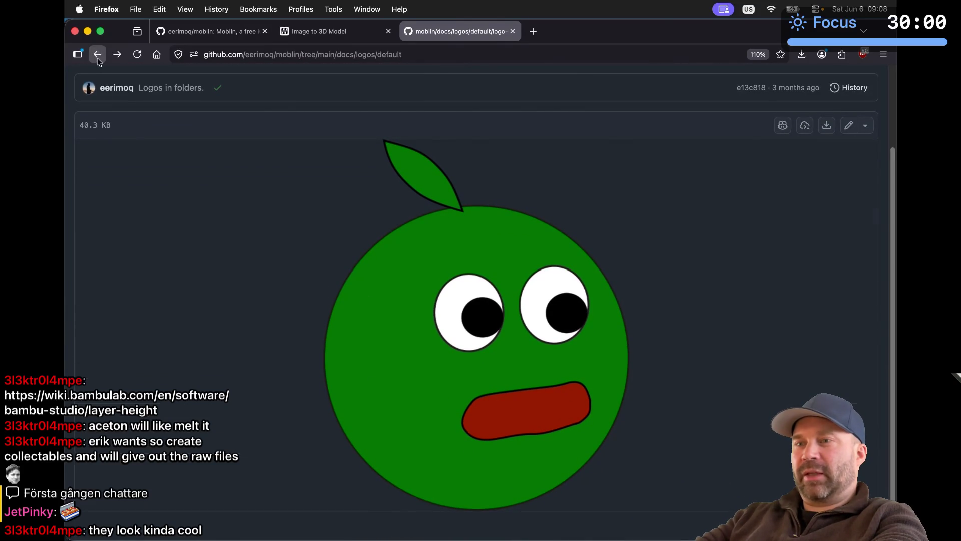
click(117, 54)
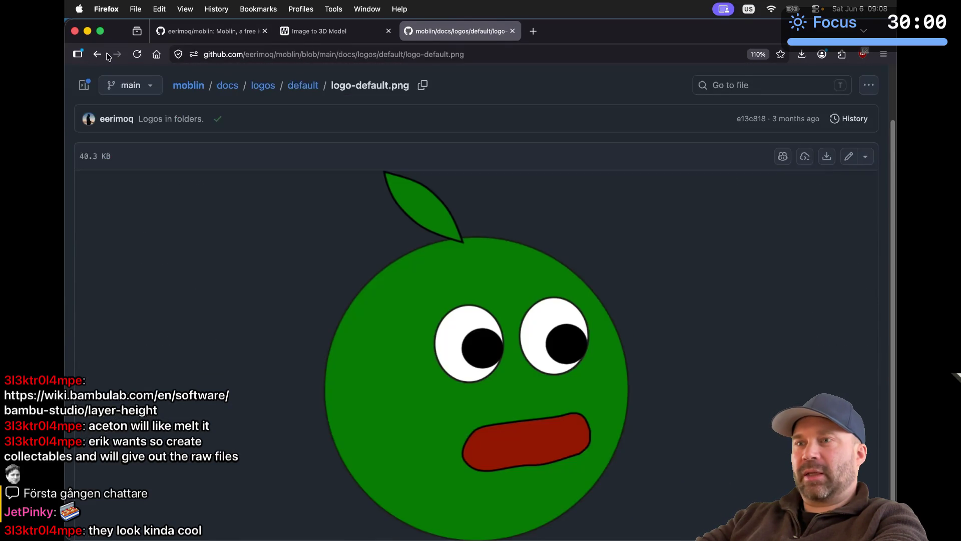
click(97, 54)
click(97, 54)
scroll(164, 278, down, 10)
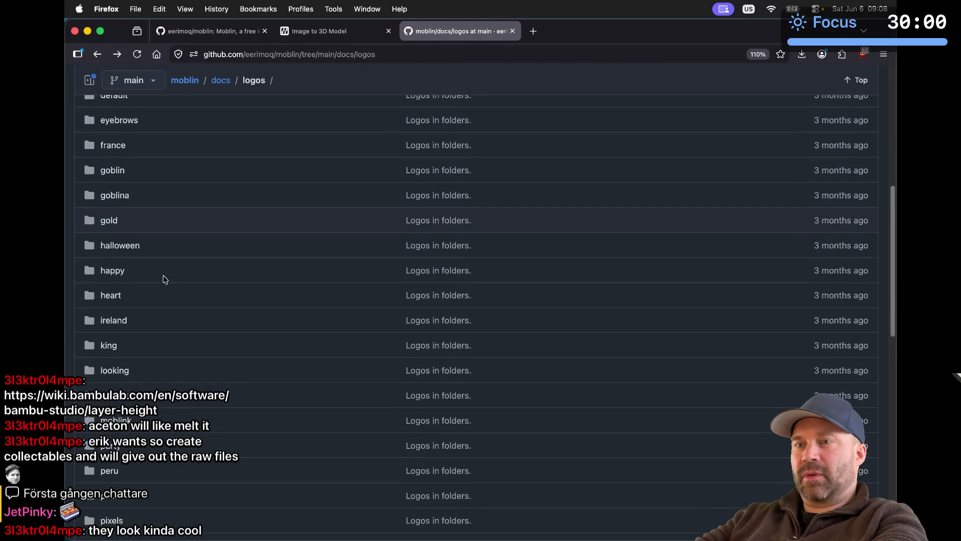
click(111, 441)
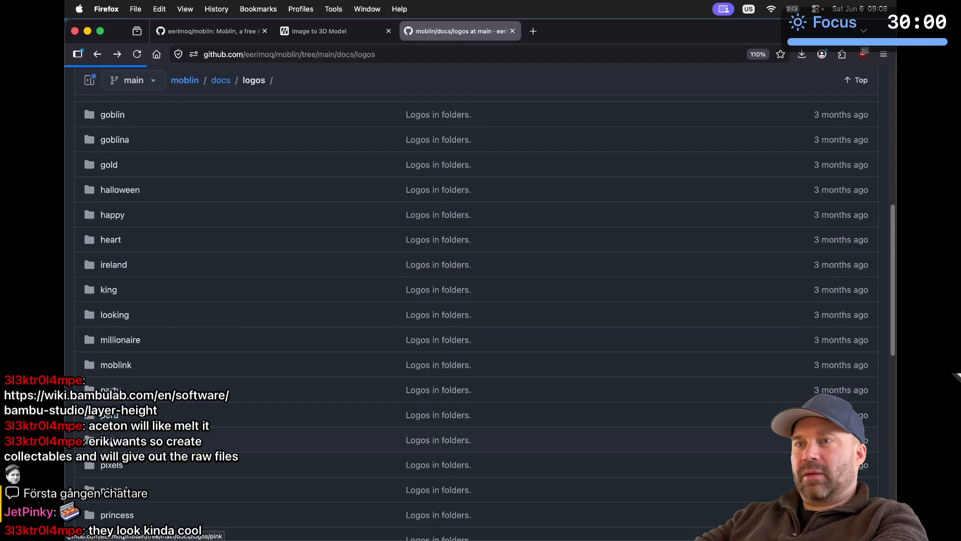
click(147, 318)
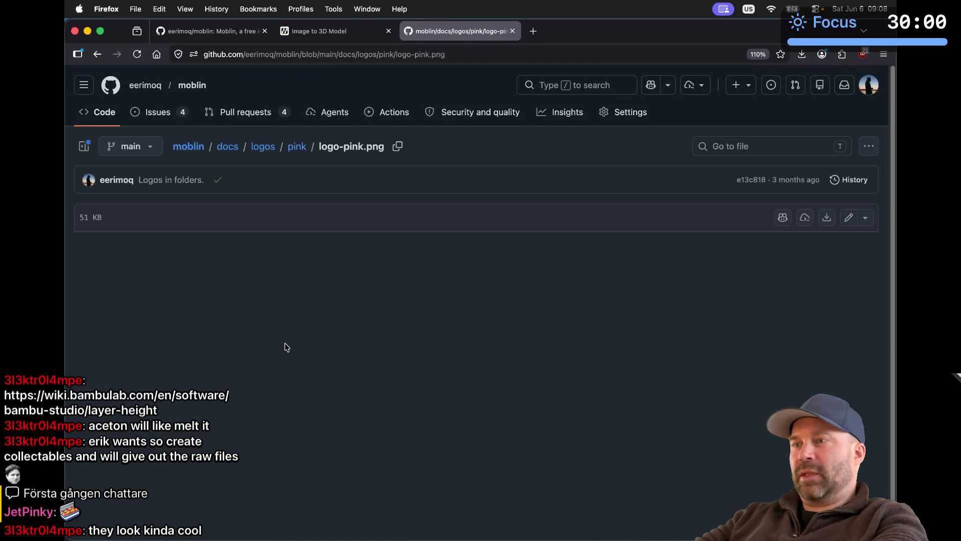
scroll(286, 347, down, 2)
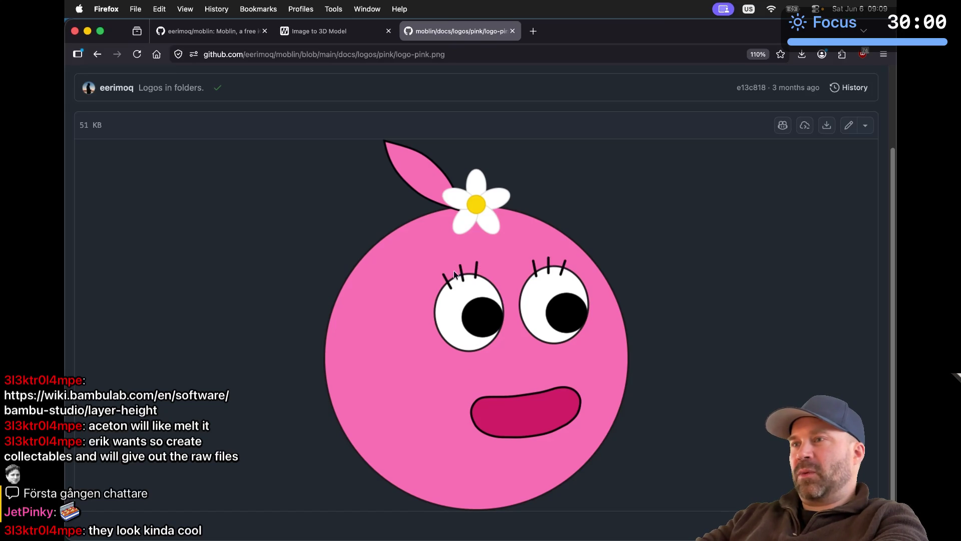
Step: In kitty, change into ../pink and list its files with ls -l
key(super+Tab)
key(super+Tab)
key(super+Tab)
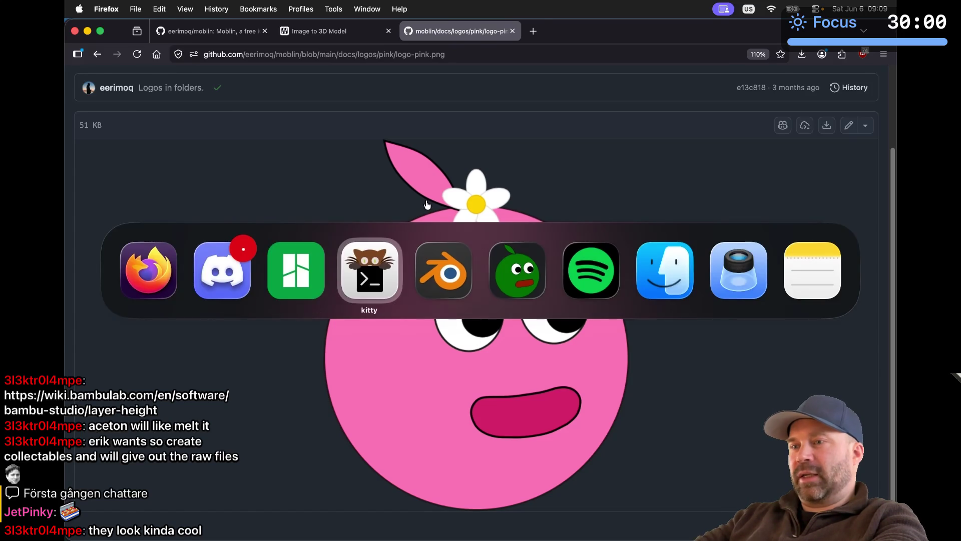
text(cd ../pink/)
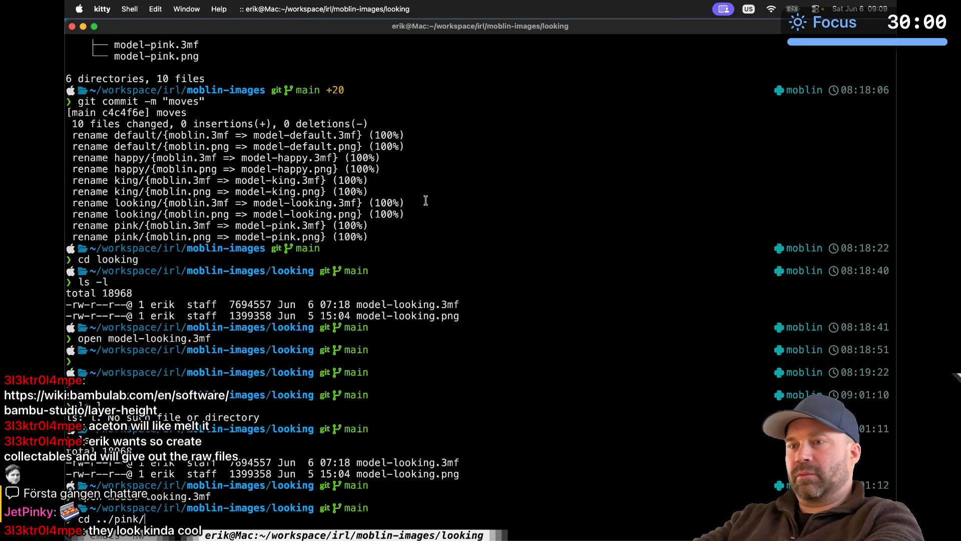
key(Return)
text(ls)
key(Right)
key(Return)
Step: Open model-pink.png in Preview with the open command
text(opne)
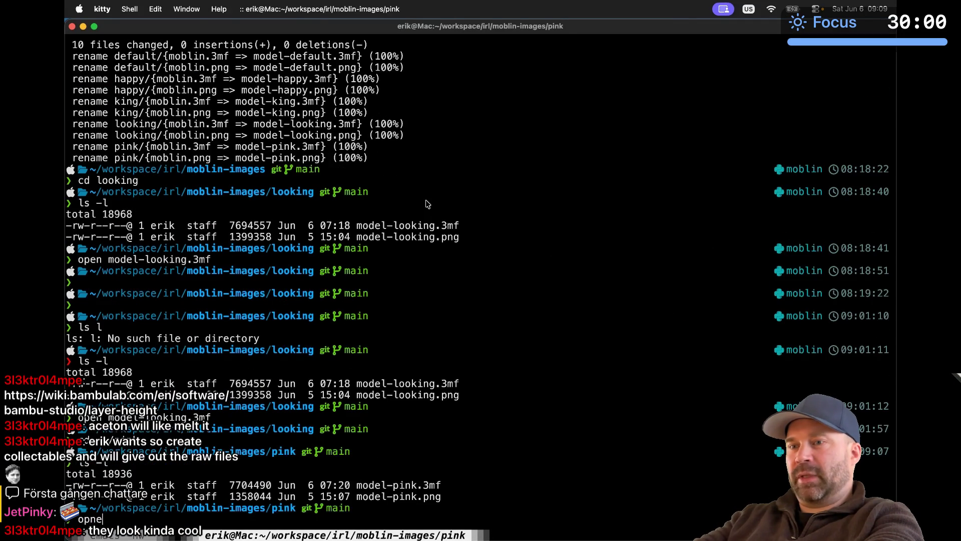
key(BackSpace)
text(en model-pink.)
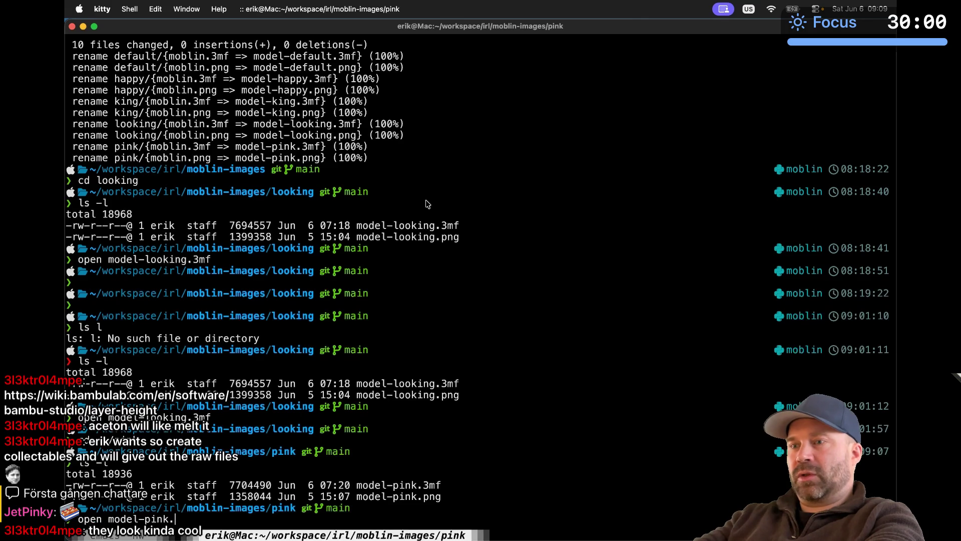
text(png)
key(Return)
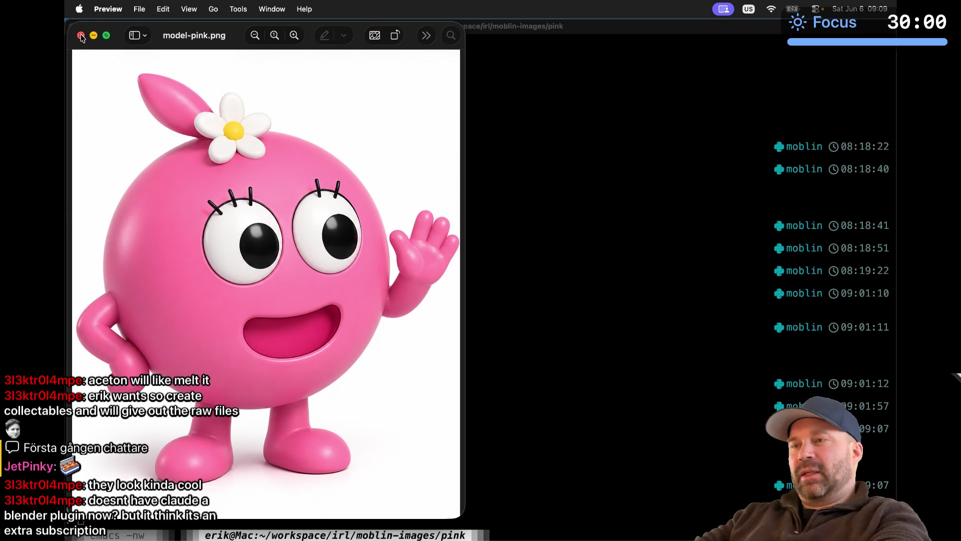
key(super+Tab)
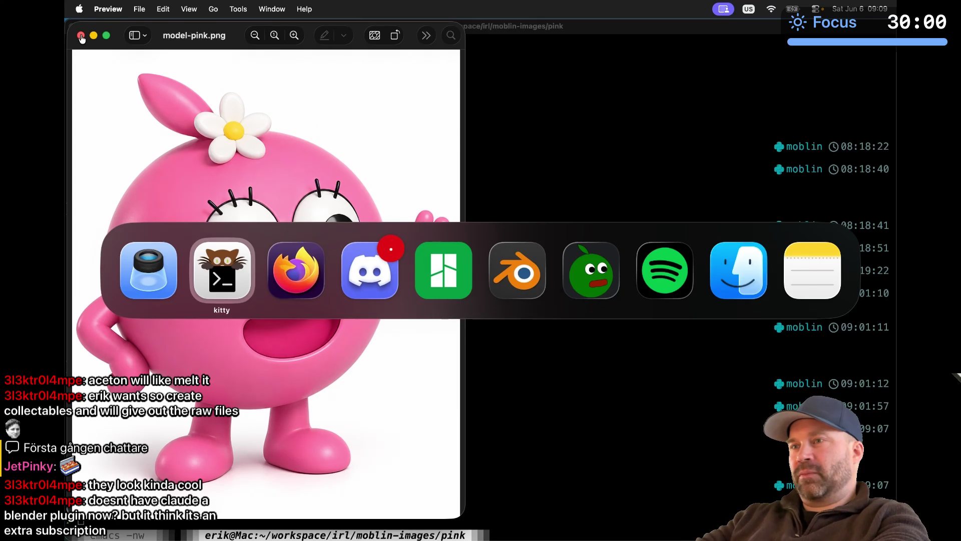
key(super+Tab)
key(super+Tab)
key(super+Tab)
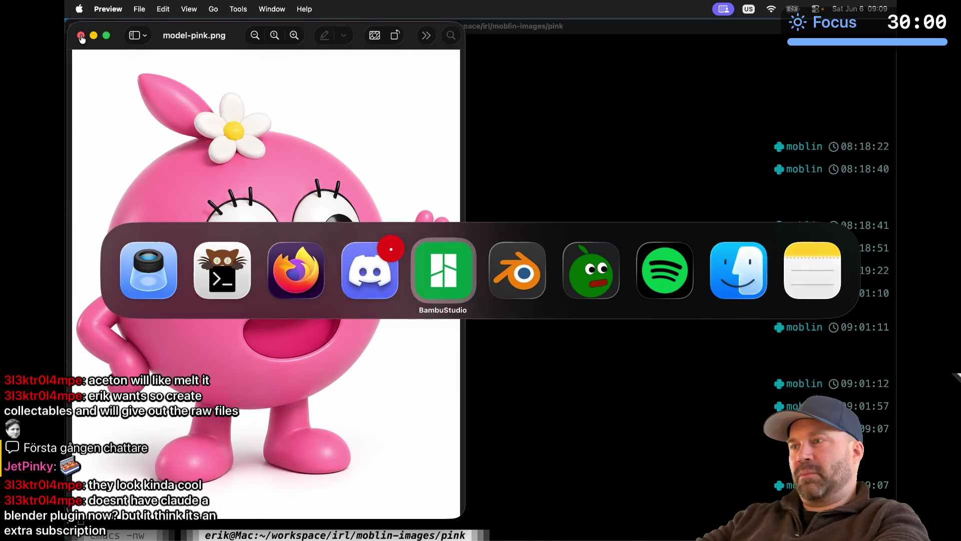
Step: Switch to Prepare and orbit the solid mascot model from the left, underside and front
scroll(429, 149, down, 10)
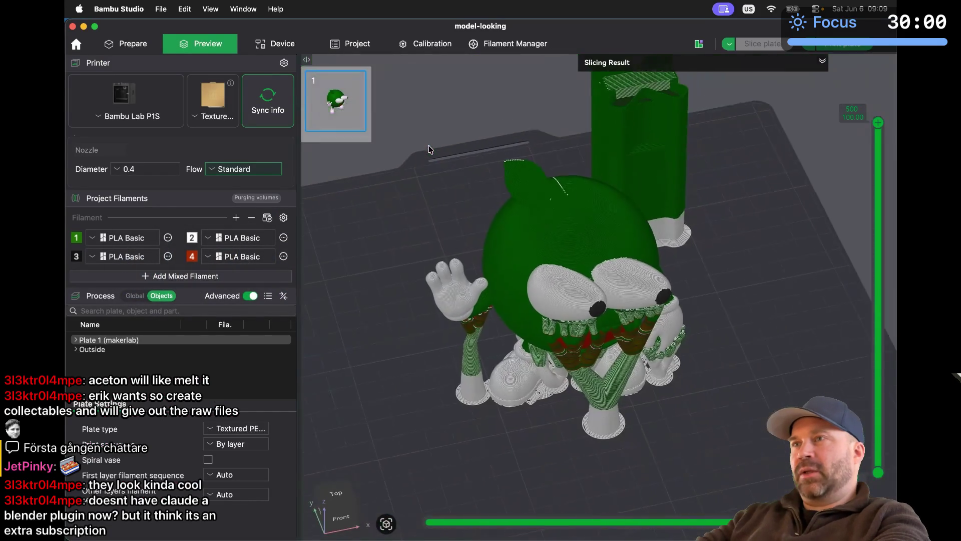
click(141, 44)
scroll(510, 250, up, 5)
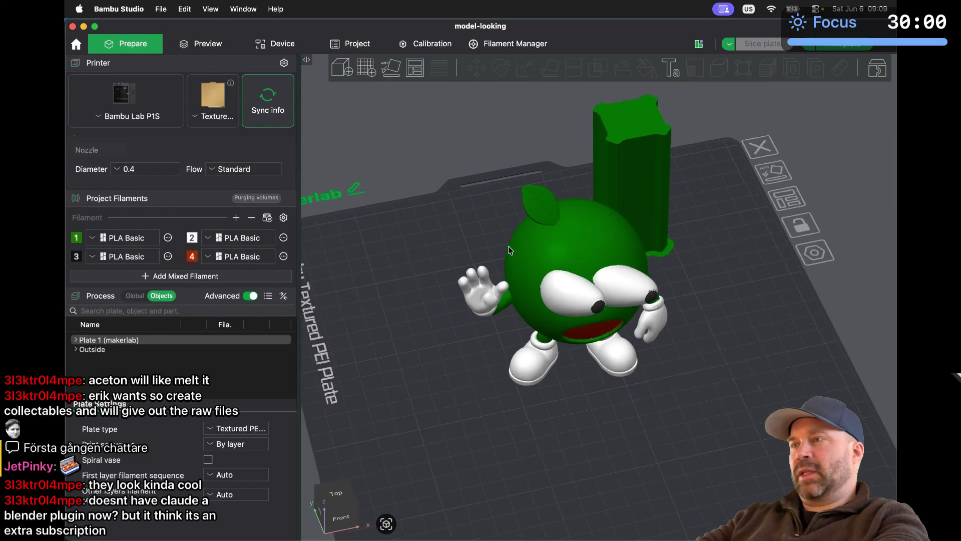
mouse_move(675, 400)
mouse_down()
mouse_move(715, 410)
mouse_move(635, 407)
mouse_move(728, 408)
mouse_move(651, 380)
mouse_move(696, 361)
mouse_move(690, 345)
mouse_up()
mouse_move(751, 382)
mouse_down()
mouse_move(738, 358)
mouse_move(745, 400)
mouse_move(717, 393)
mouse_up()
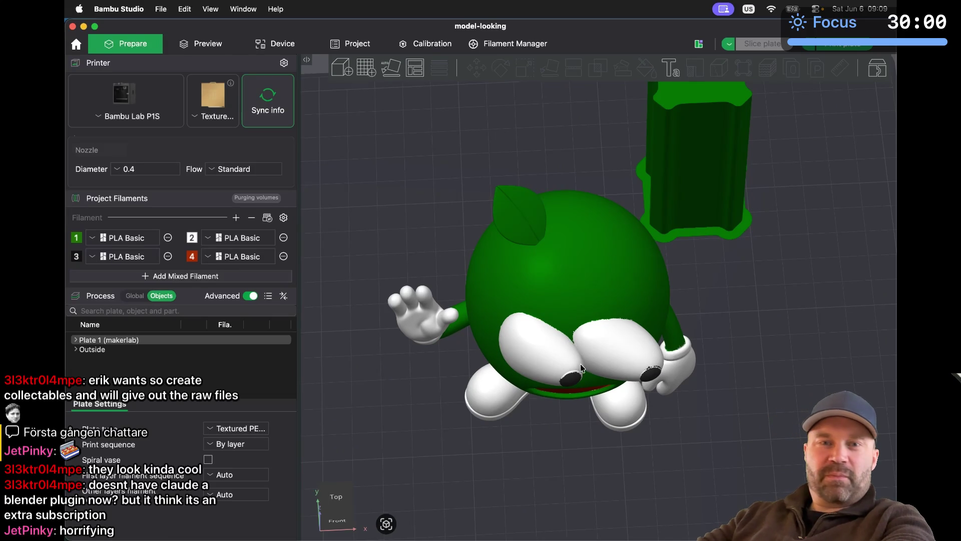
key(3)
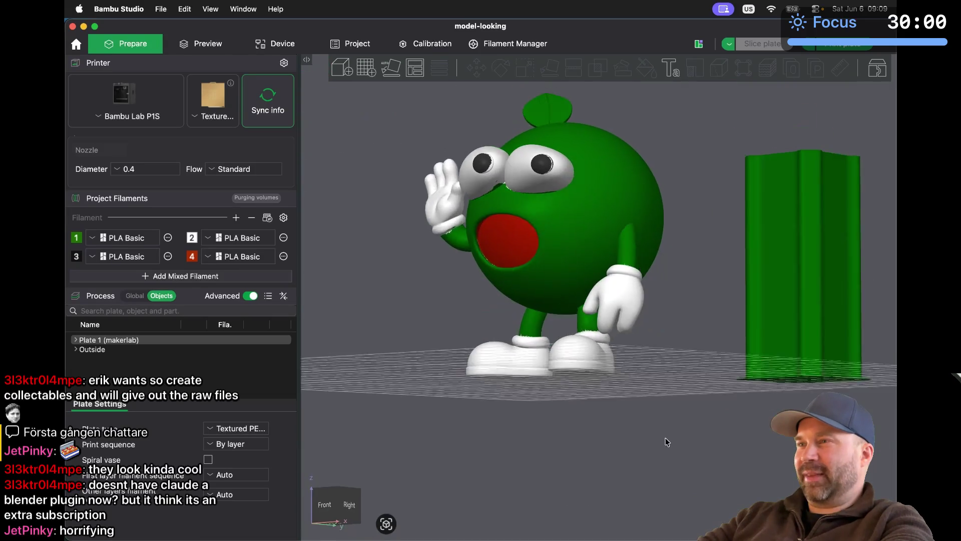
mouse_move(675, 444)
mouse_down()
mouse_move(691, 455)
mouse_move(700, 443)
mouse_move(729, 444)
mouse_move(721, 452)
mouse_up()
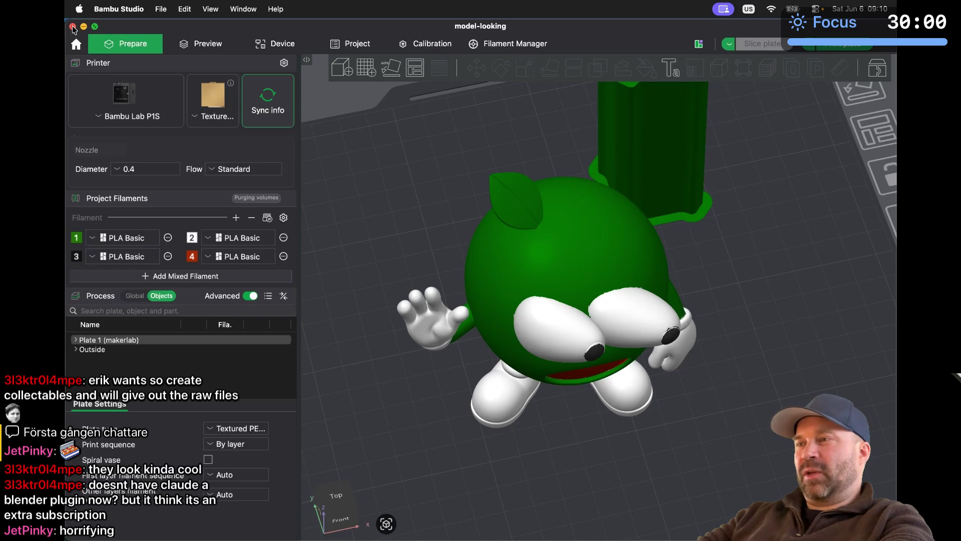
Step: Close Bambu Studio and the pink image, then cd into the default folder
click(73, 27)
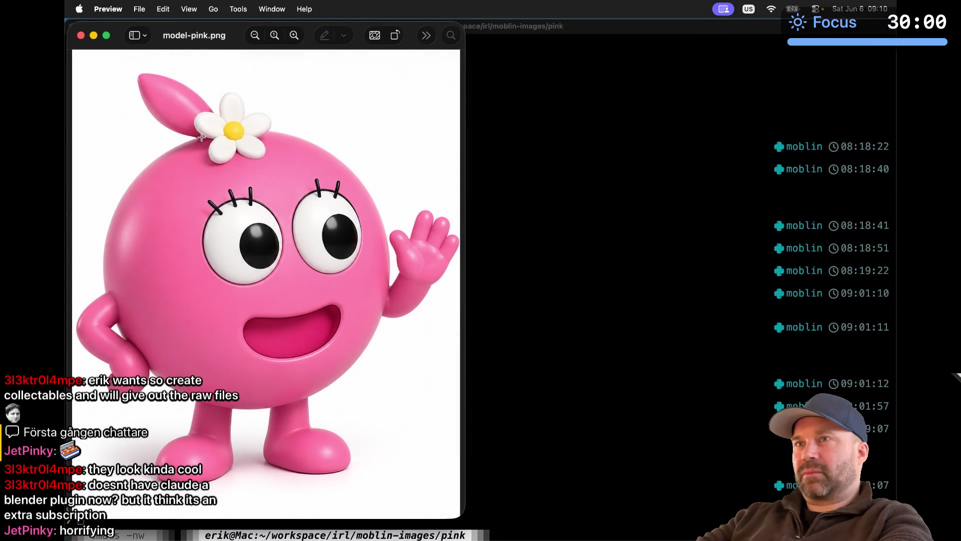
click(82, 36)
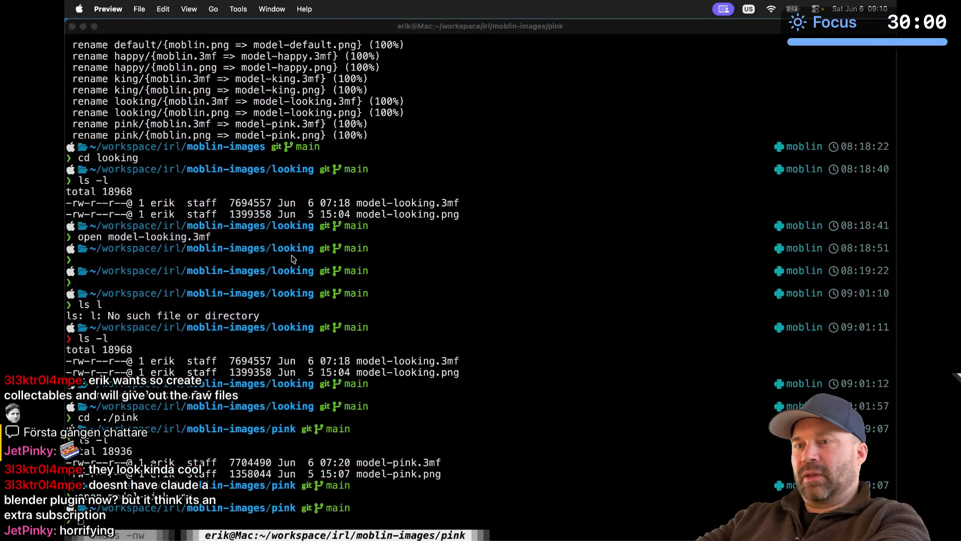
text(default/)
key(Return)
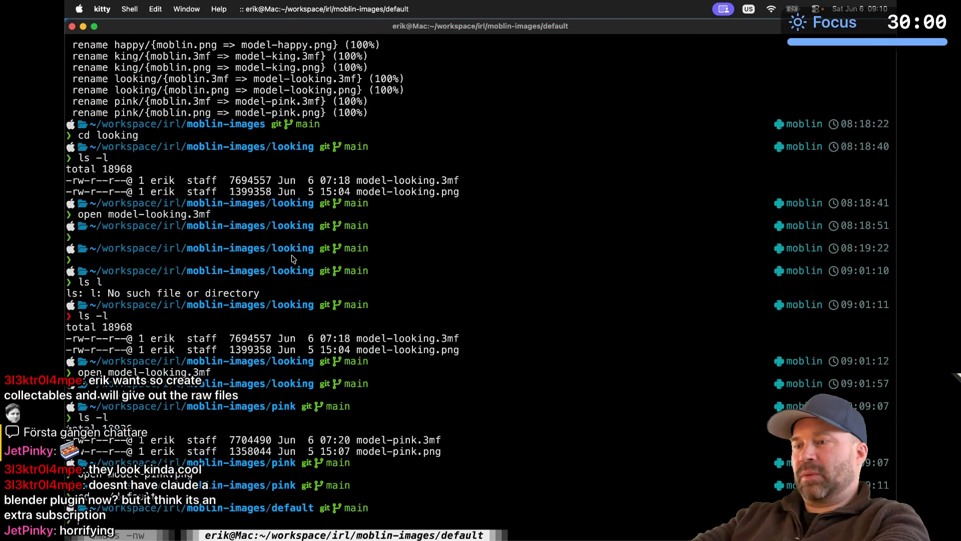
Step: Open model-default.3mf in Bambu Studio using tab completion
text(open)
key(Tab)
key(Tab)
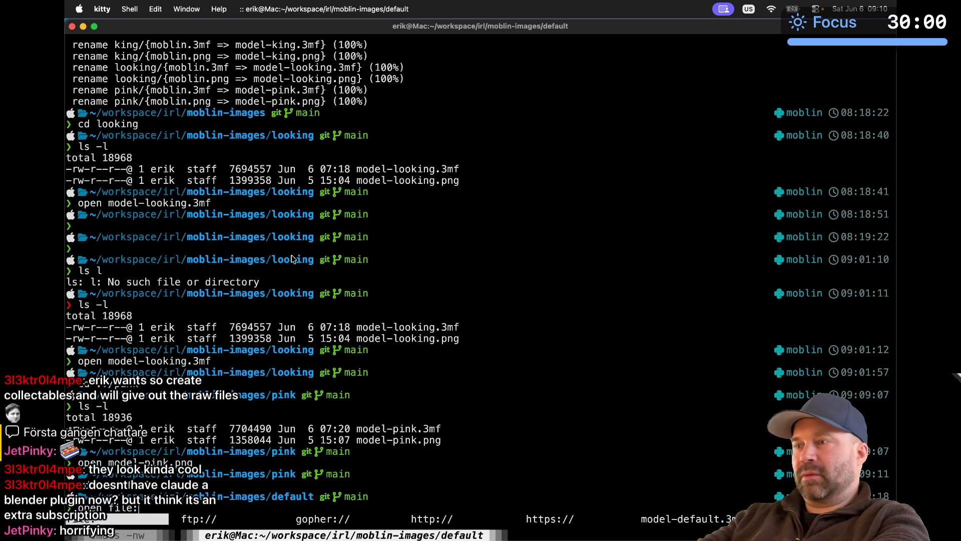
key(BackSpace)
text(m)
key(Tab)
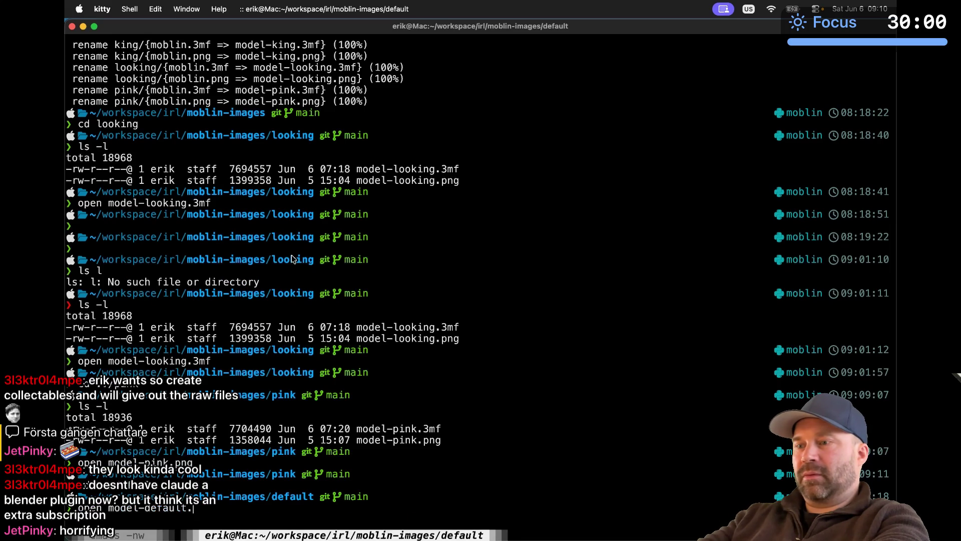
text(3mf)
key(Return)
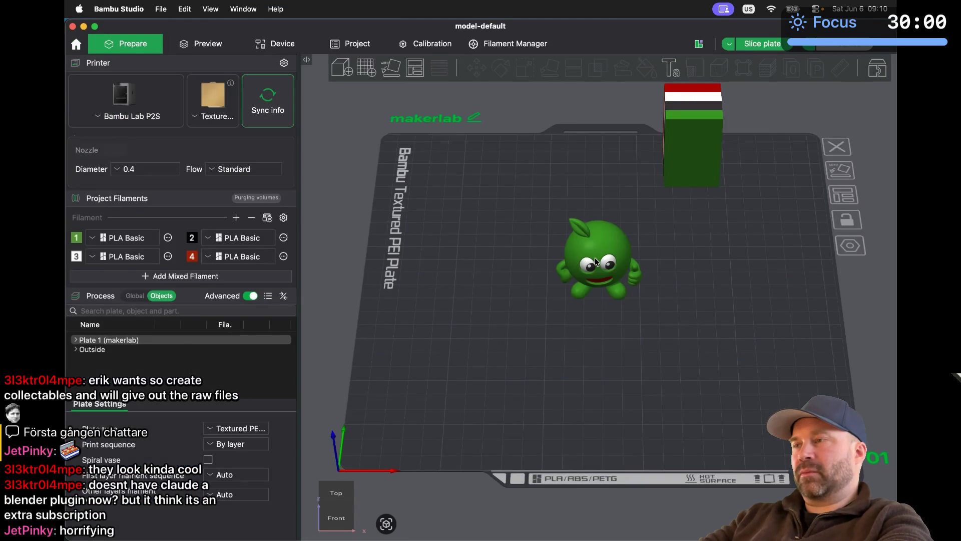
Step: Zoom in and orbit the Bambu Studio view until the green mascot faces front
scroll(595, 261, up, 5)
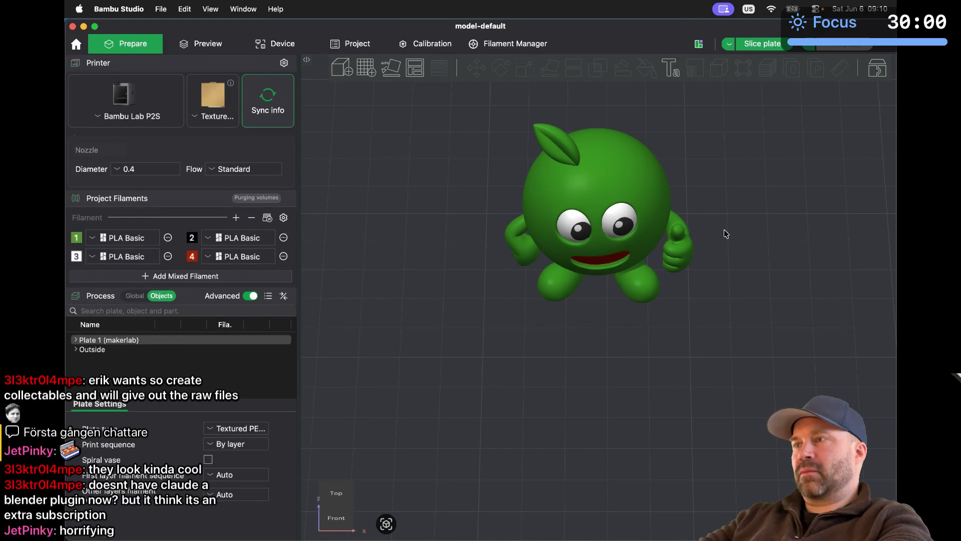
mouse_move(725, 234)
mouse_down()
mouse_move(718, 221)
mouse_move(698, 223)
mouse_move(740, 219)
mouse_move(693, 225)
mouse_move(743, 224)
mouse_up()
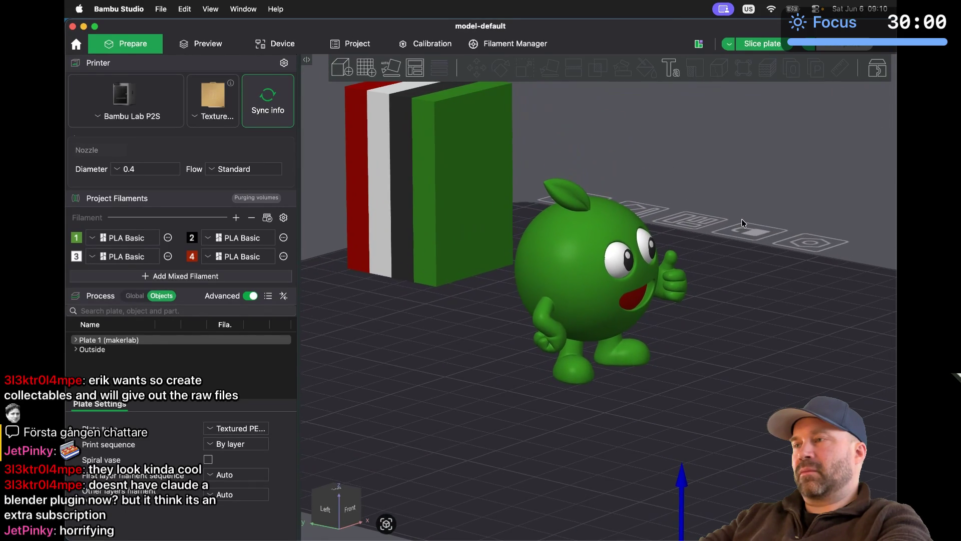
scroll(743, 223, up, 3)
scroll(744, 223, down, 4)
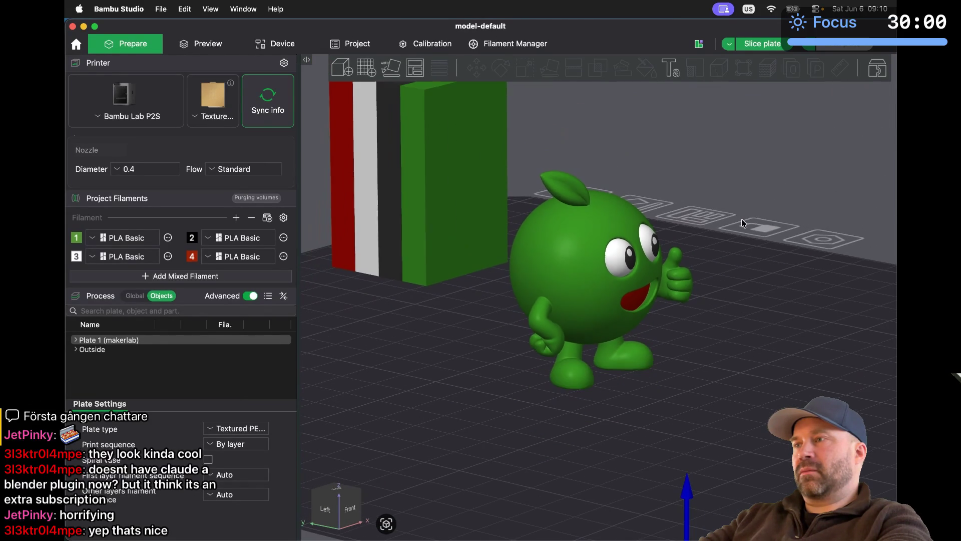
scroll(743, 223, up, 2)
mouse_move(723, 241)
mouse_down()
mouse_move(739, 268)
mouse_move(718, 268)
mouse_move(757, 269)
mouse_up()
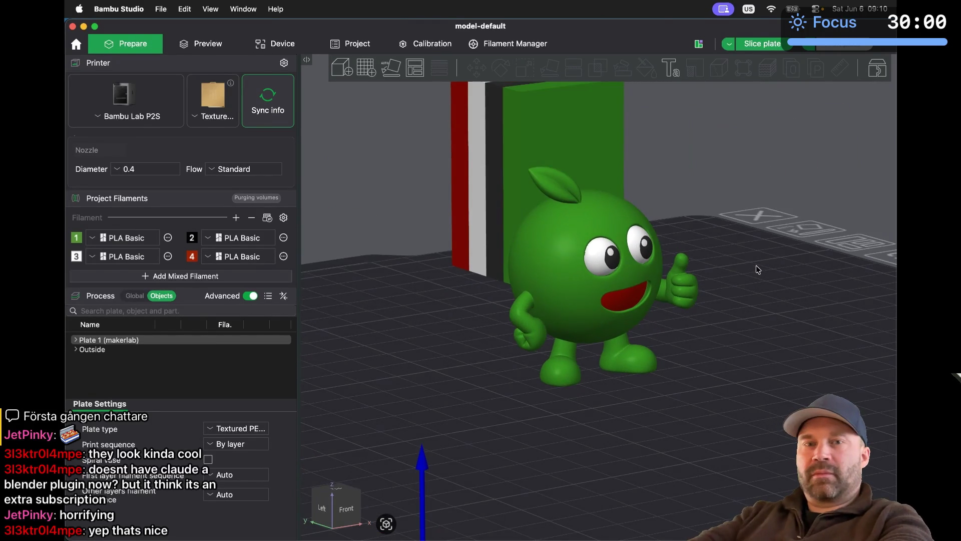
Step: Use the application switcher to bring Firefox to the front
key(super+Tab)
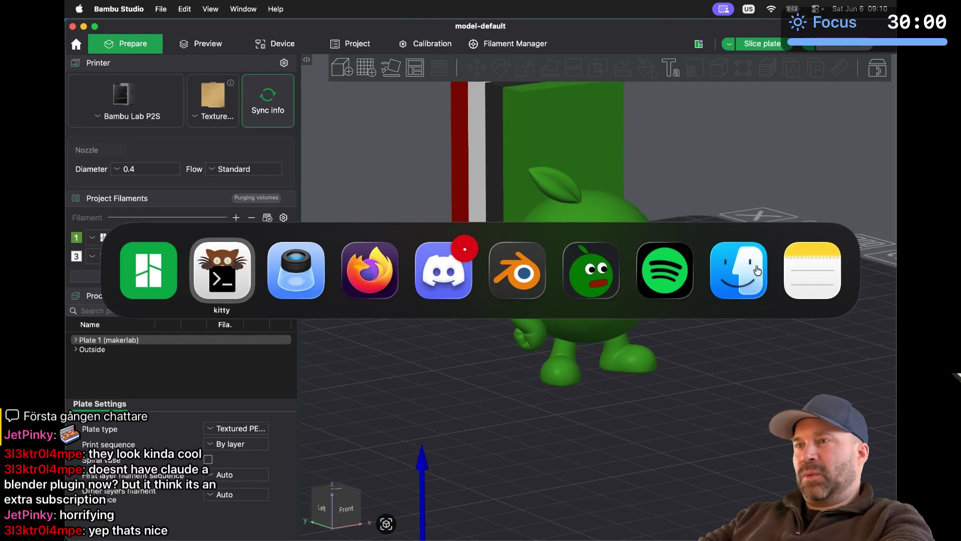
key(super+Tab)
key(super+shift+Tab)
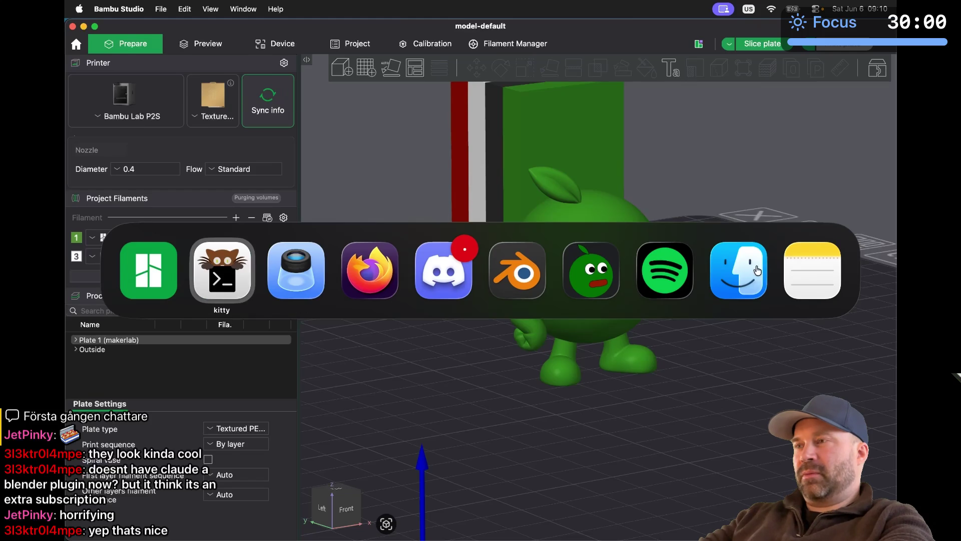
key(super+shift+Tab)
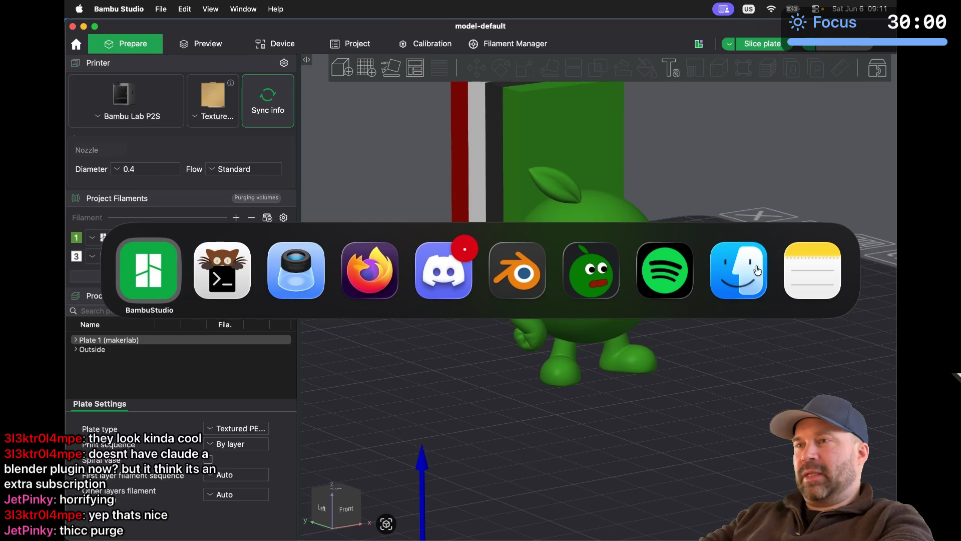
key(super+Tab)
key(super+Tab)
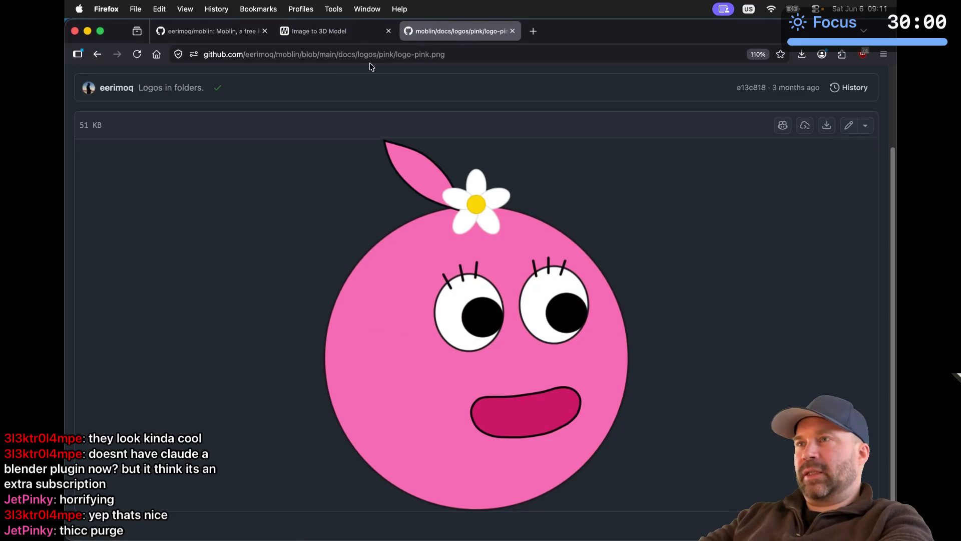
Step: Start a new MakerWorld Image to 3D Model upload keeping Hitem3D 2.1, then go to the moblin GitHub tab
click(349, 31)
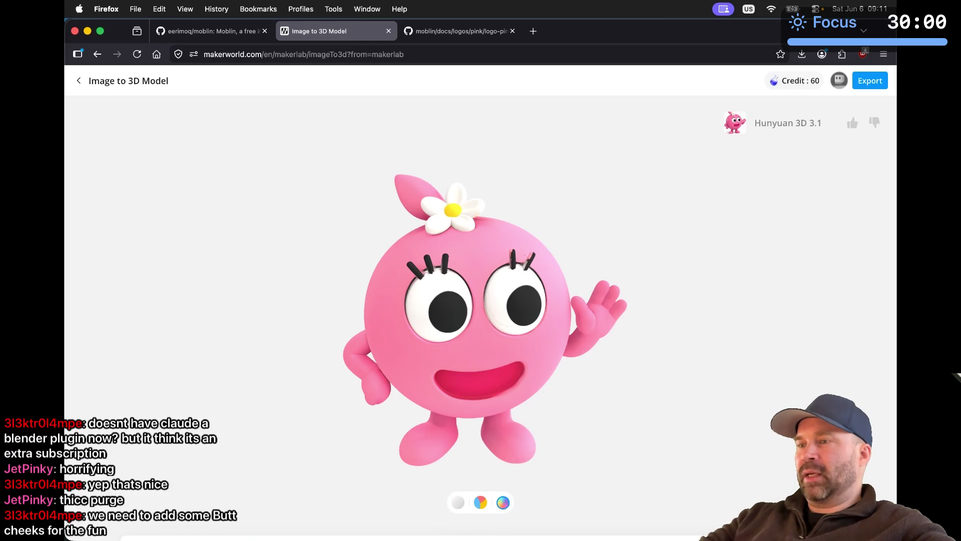
click(175, 480)
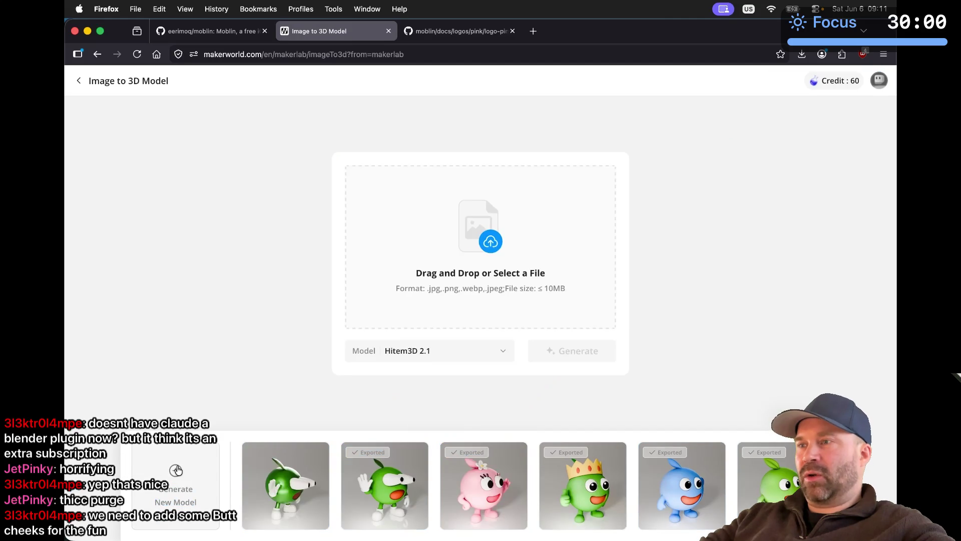
click(420, 353)
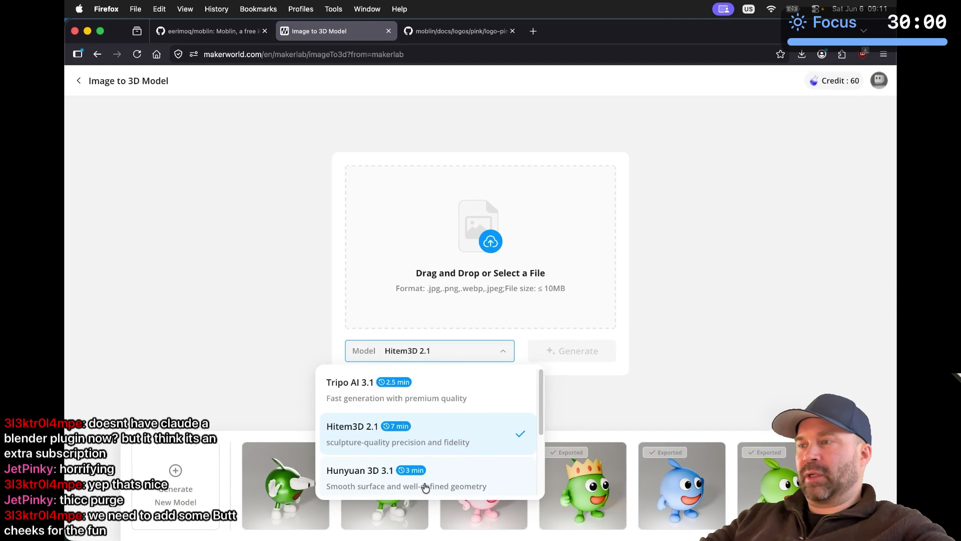
drag(540, 422, 538, 491)
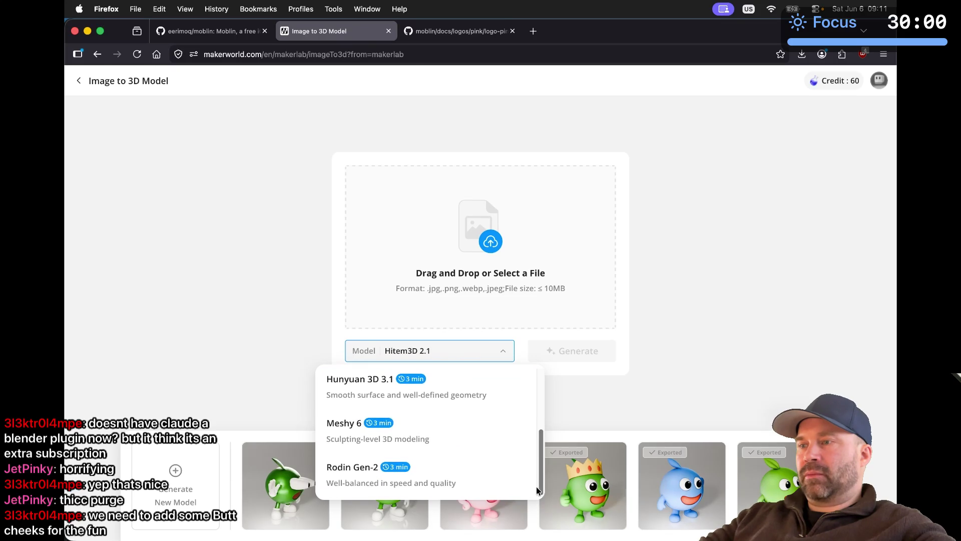
scroll(542, 475, up, 3)
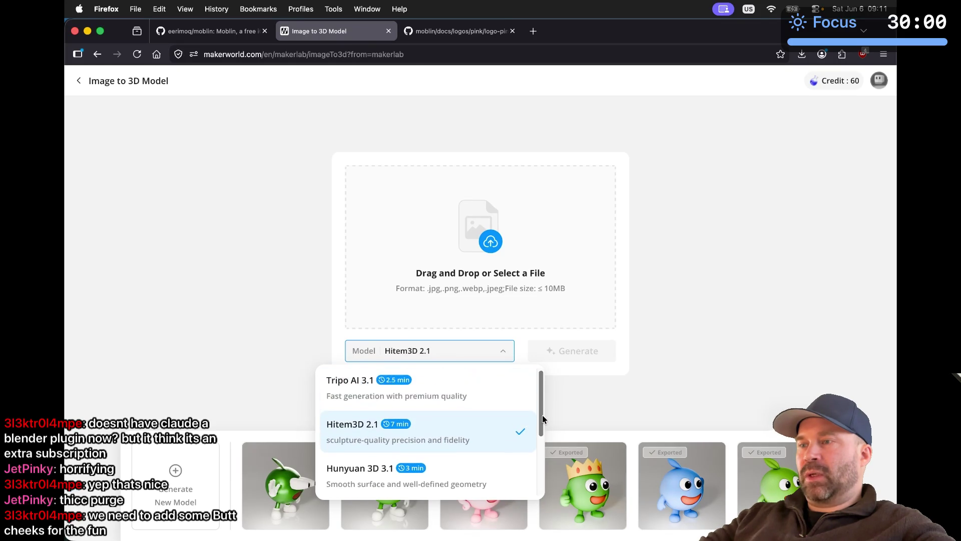
click(740, 312)
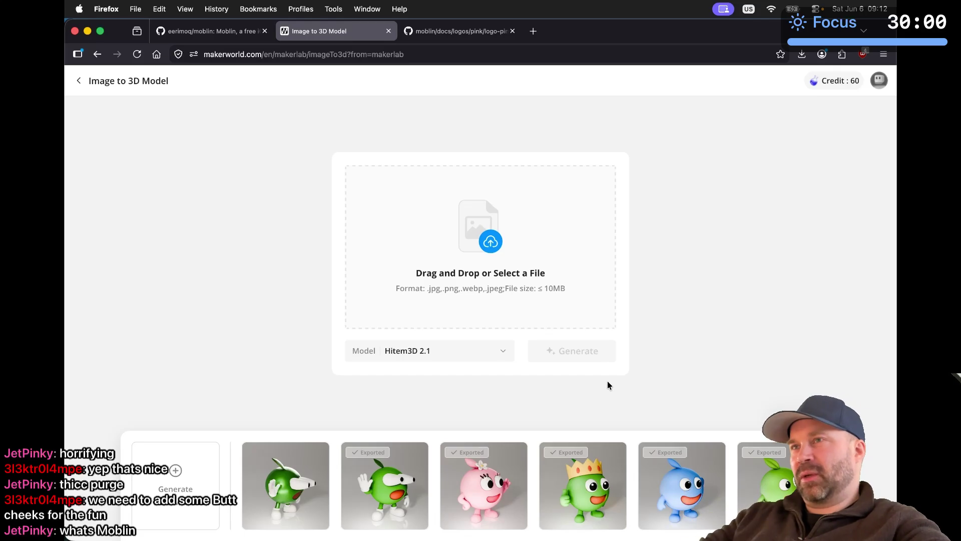
key(ctrl+shift+Tab)
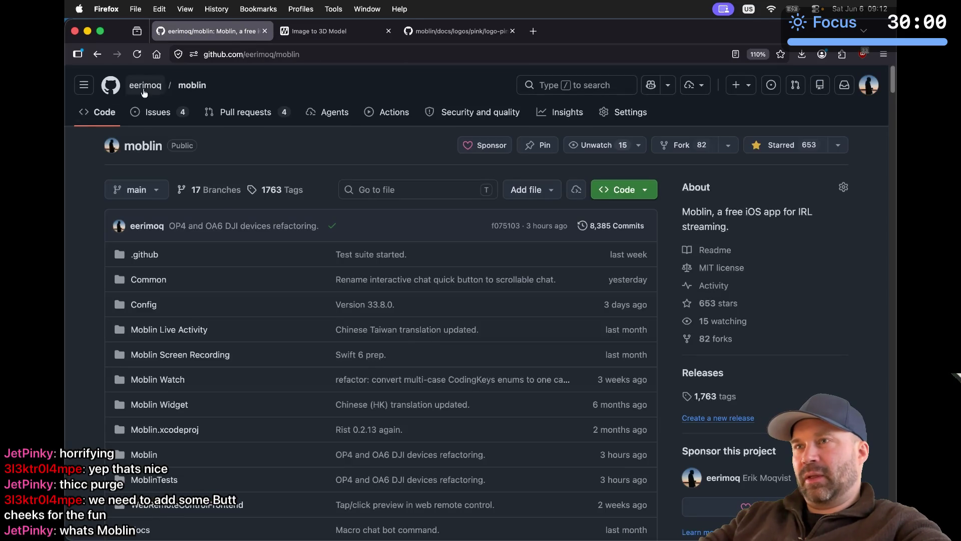
Step: Reload the moblin repo and scroll its README, briefly launch Moblin, then view and close the logo-pink.png tab
click(192, 85)
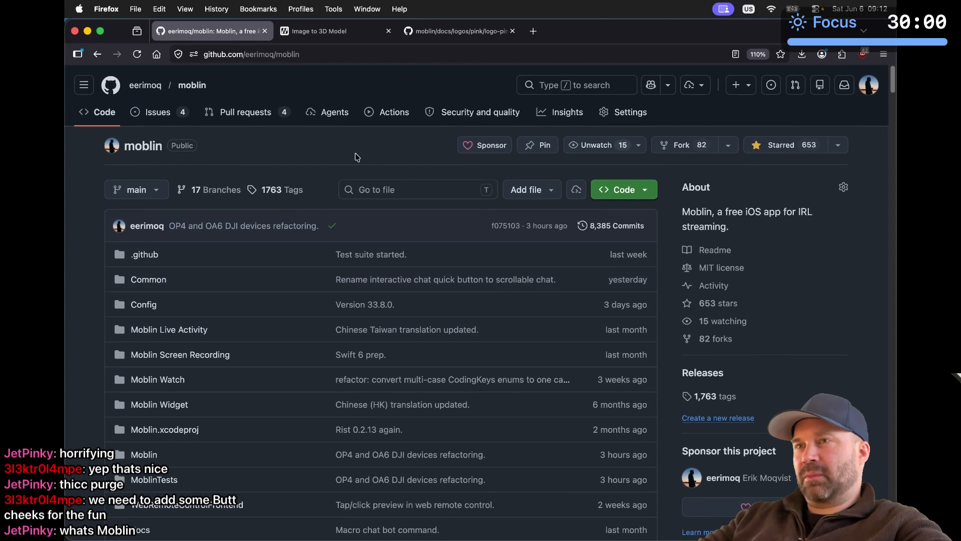
scroll(357, 157, down, 15)
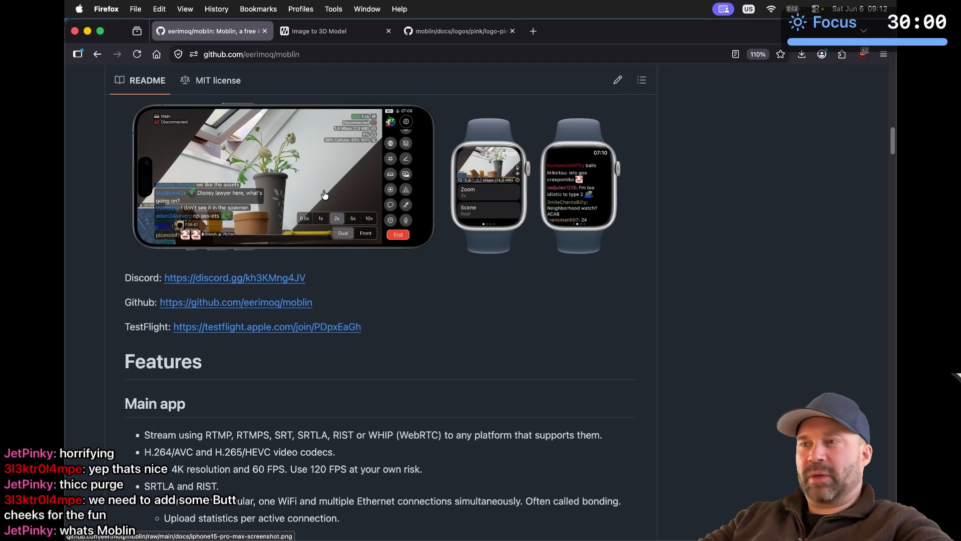
mouse_move(605, 538)
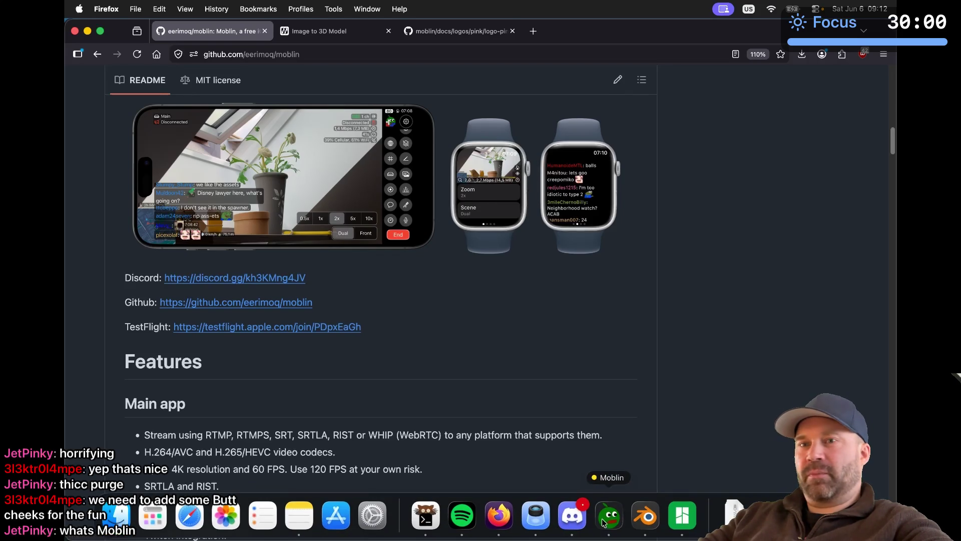
click(604, 521)
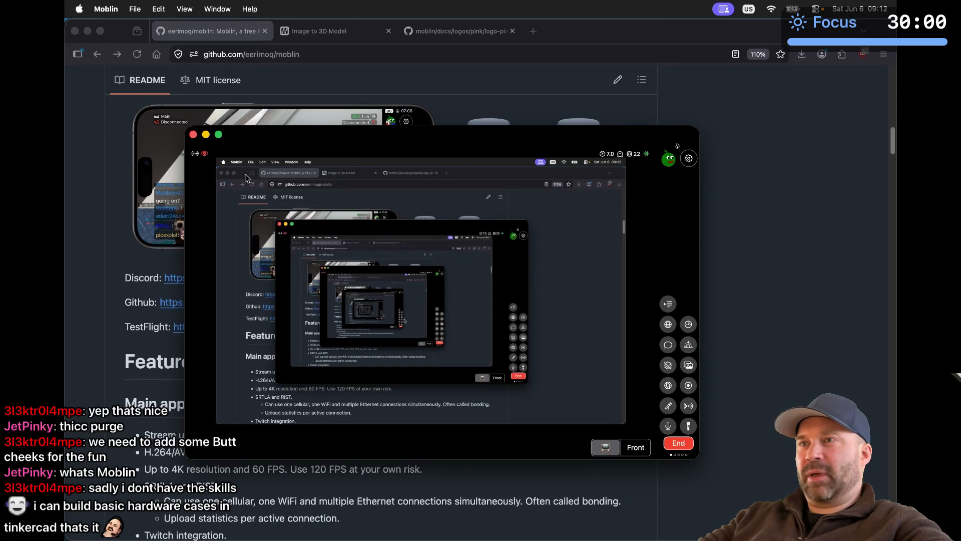
click(193, 134)
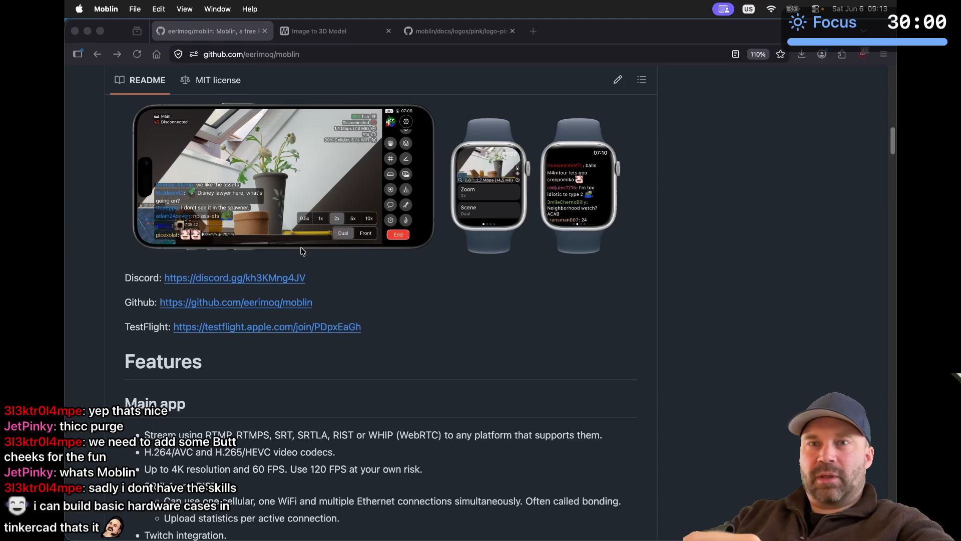
click(374, 281)
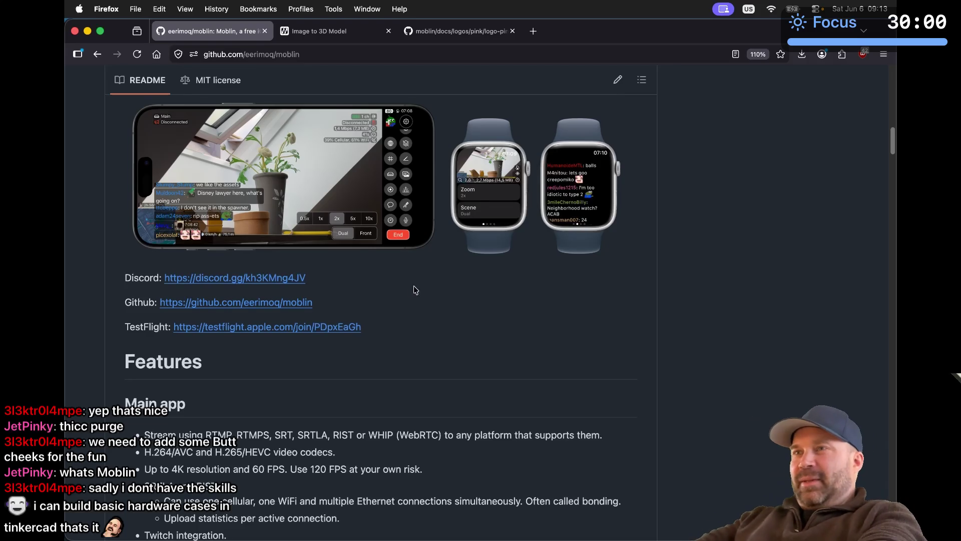
click(453, 36)
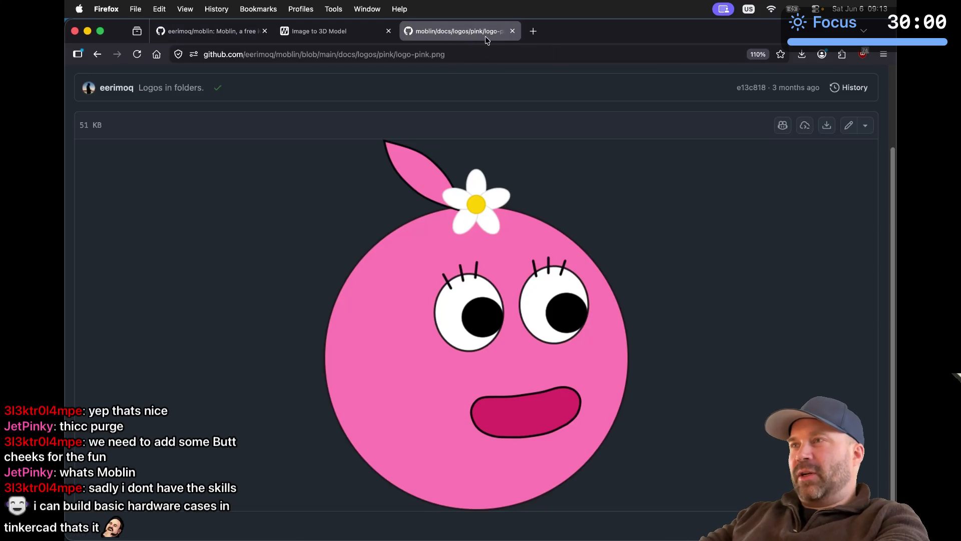
click(512, 31)
Step: Bring Bambu Studio forward, zoom in, and orbit to see the green mascot's other side
key(super+Tab)
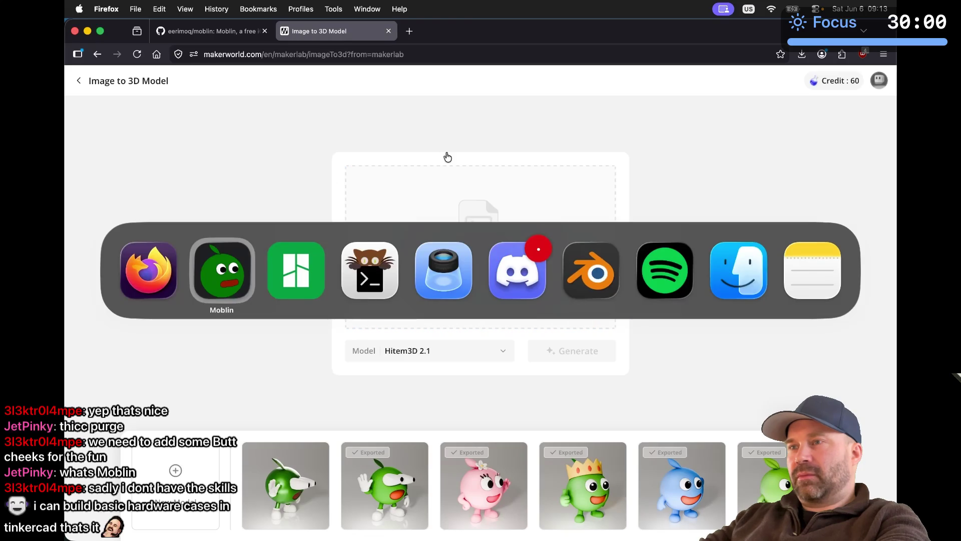
key(super+Tab)
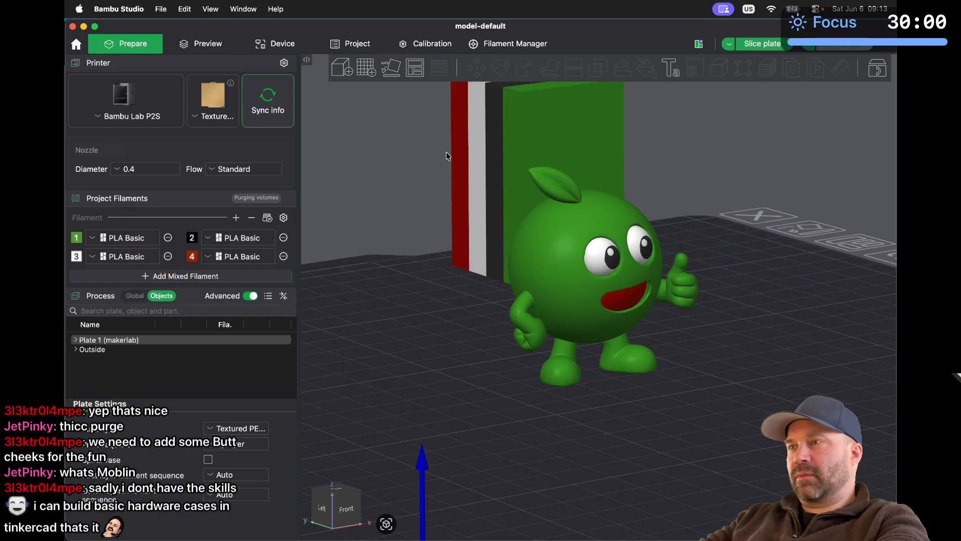
scroll(447, 156, up, 5)
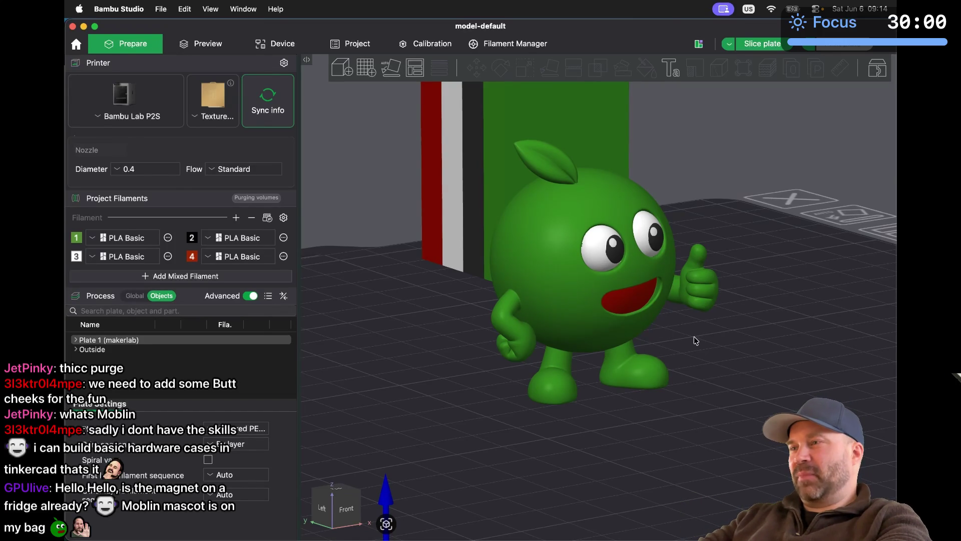
mouse_move(695, 340)
mouse_down()
mouse_move(652, 339)
mouse_move(672, 337)
mouse_up()
Step: In Discord's dev-cave, view the mascot, printer and filament-pile photos full size one by one
key(super+Tab)
key(super+Tab)
key(super+Tab)
key(super+Tab)
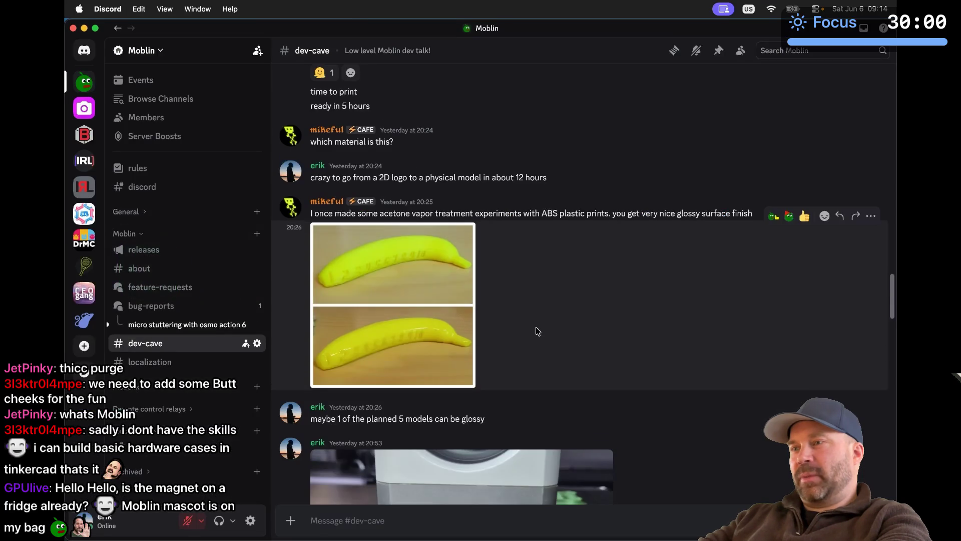
scroll(536, 332, down, 5)
scroll(537, 331, down, 10)
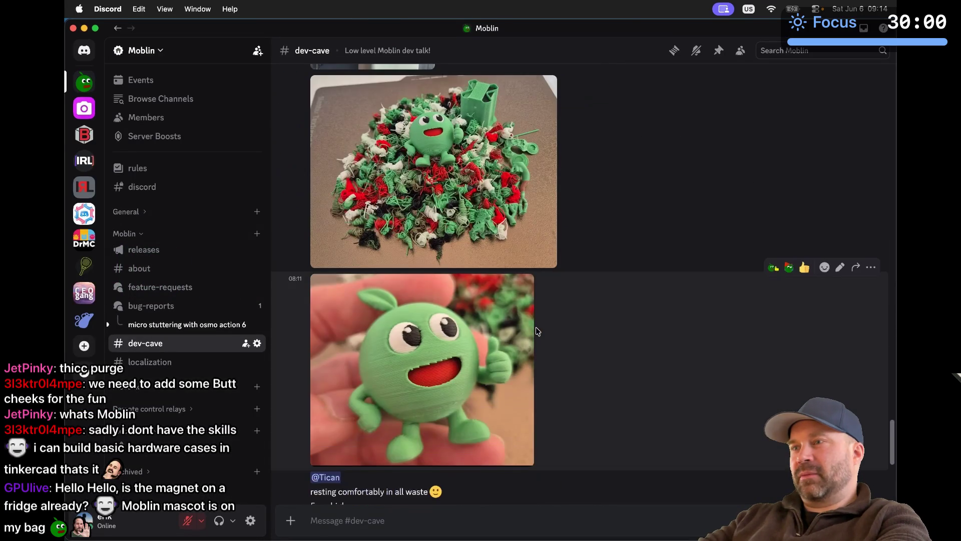
click(449, 297)
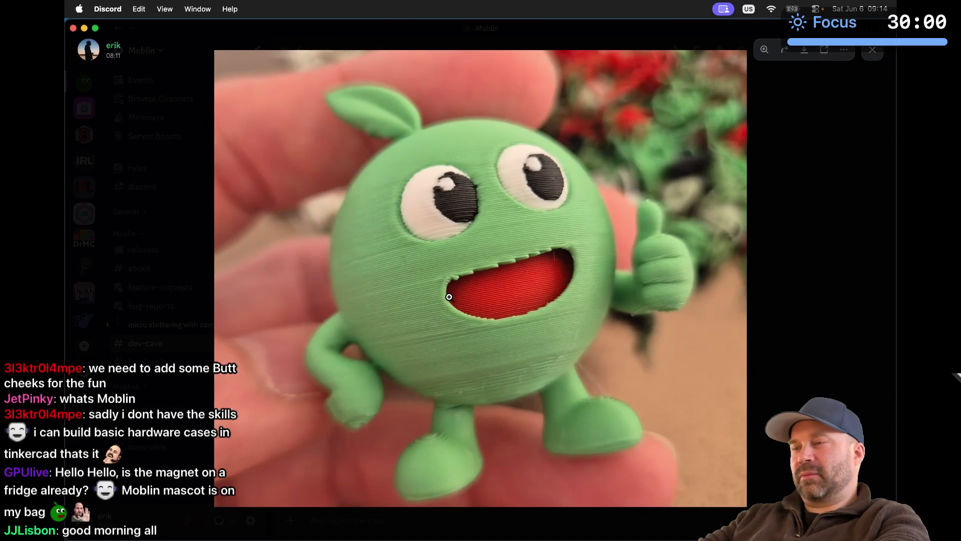
key(Escape)
scroll(399, 183, up, 4)
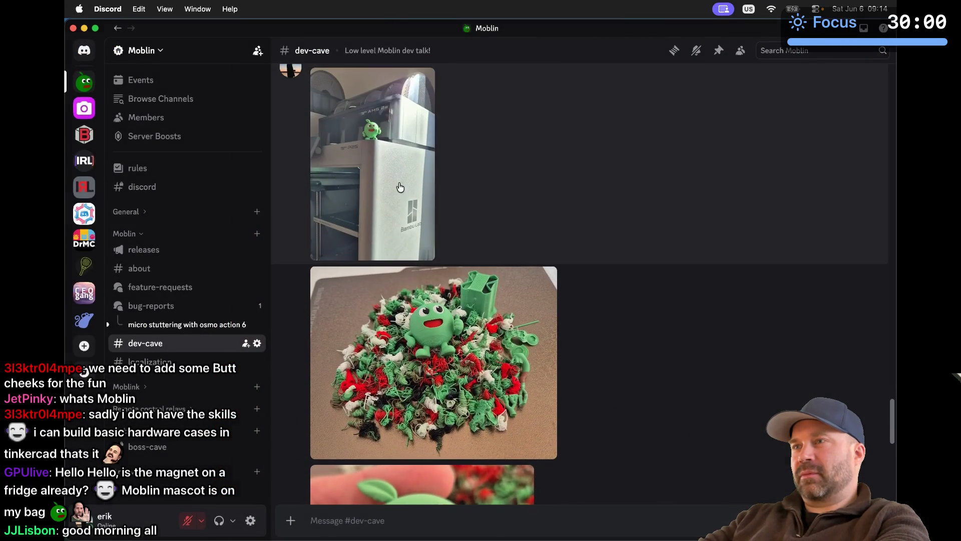
click(399, 183)
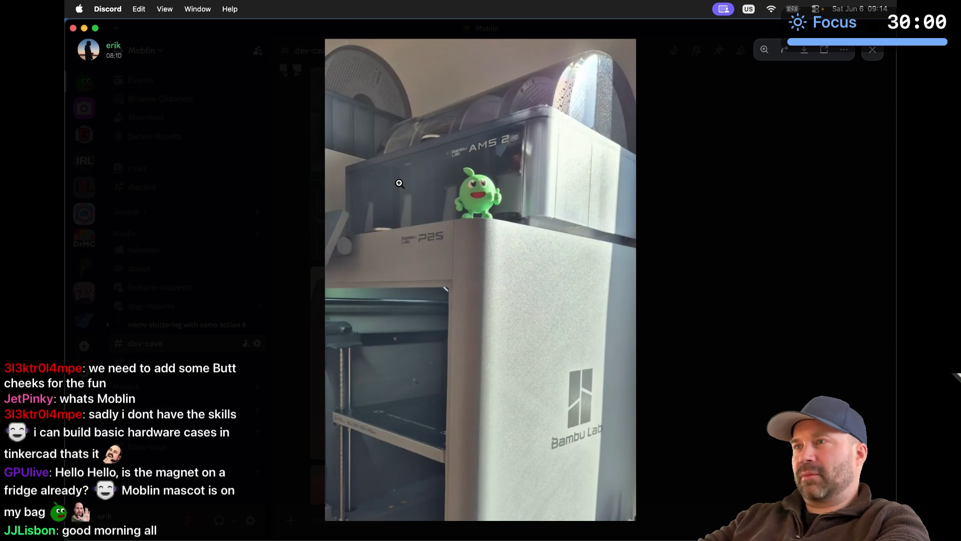
key(Escape)
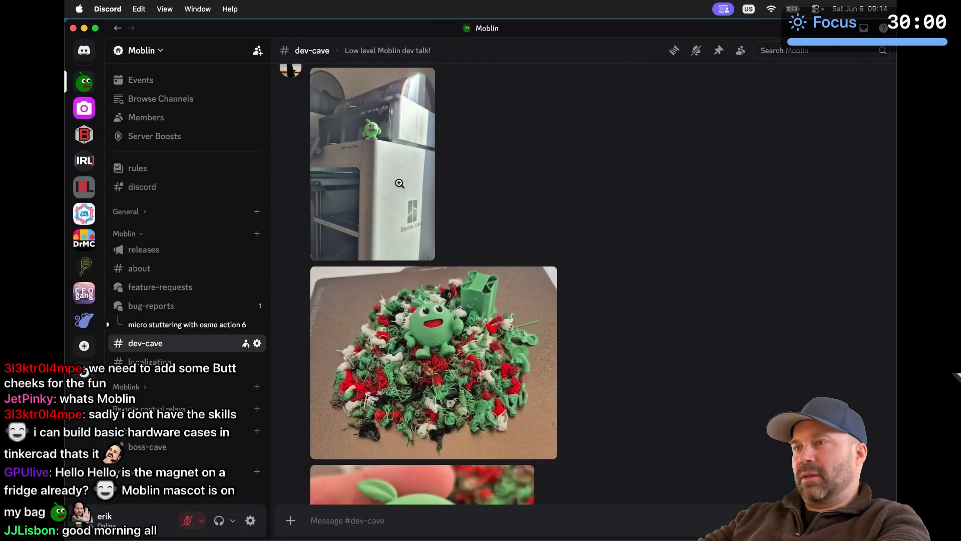
scroll(398, 186, down, 2)
click(478, 294)
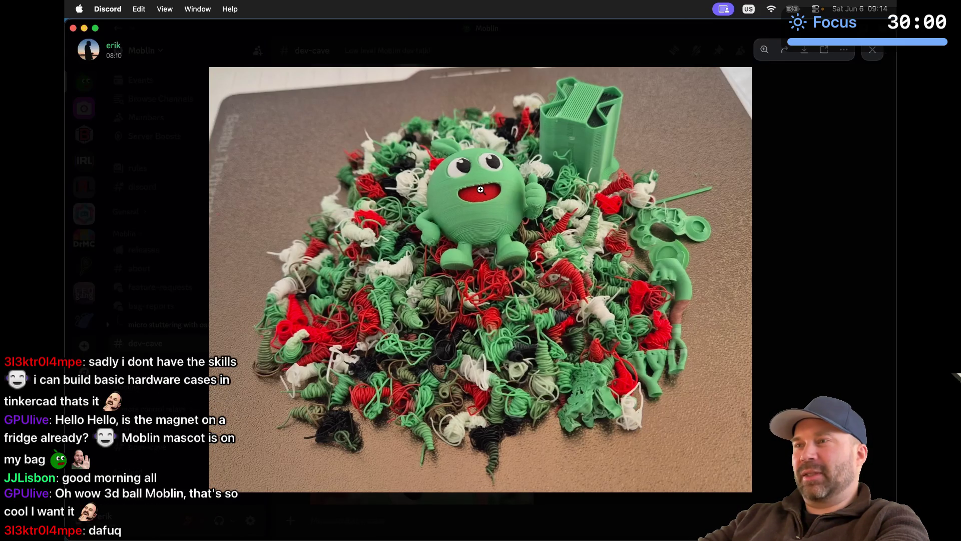
key(Escape)
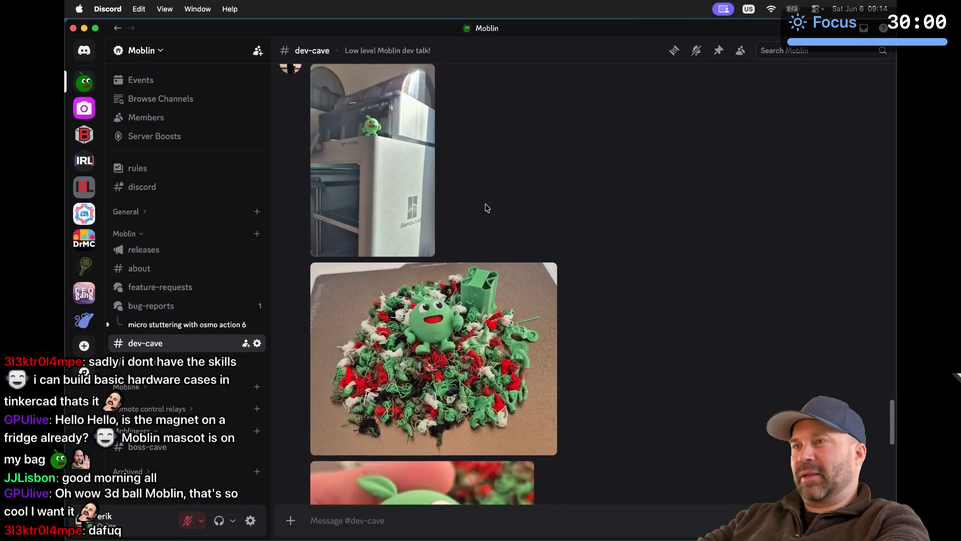
Step: Open the posted slicer screenshot of the mascot-filled build plate full size
scroll(485, 207, up, 5)
scroll(485, 208, down, 8)
click(461, 211)
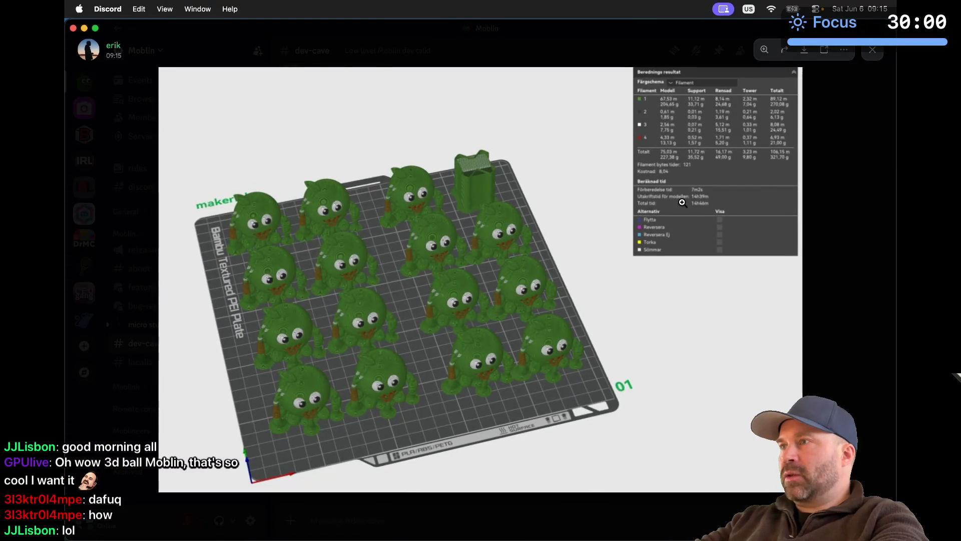
Step: Zoom into the screenshot's filament statistics and slicing totals, then close the image
click(682, 204)
click(703, 154)
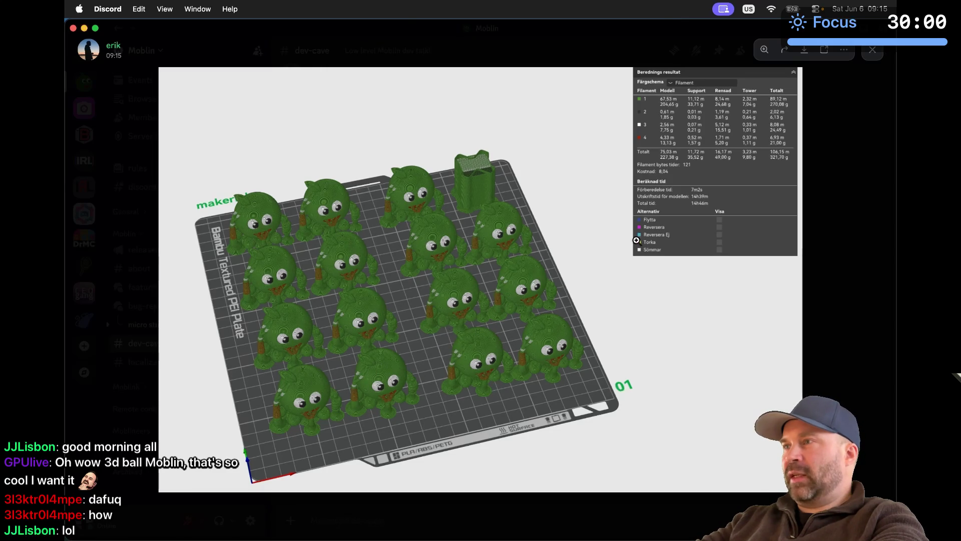
click(729, 132)
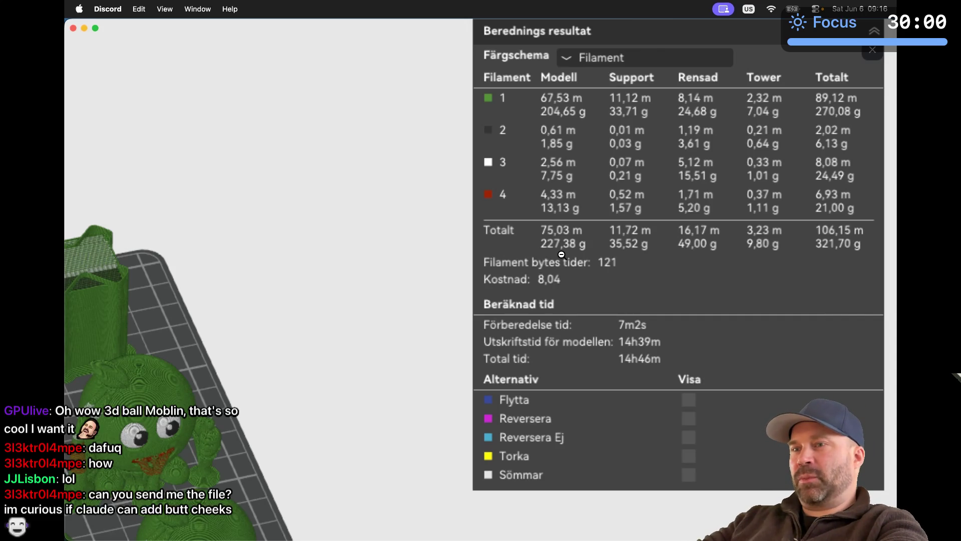
key(Escape)
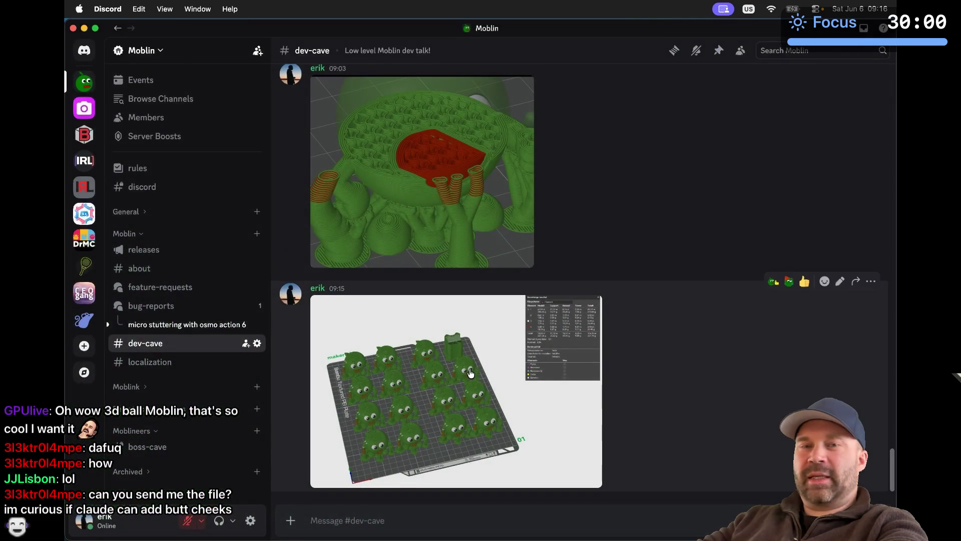
Step: Reopen the 09:15 slicer screenshot, recheck its statistics panel, and close it
click(558, 348)
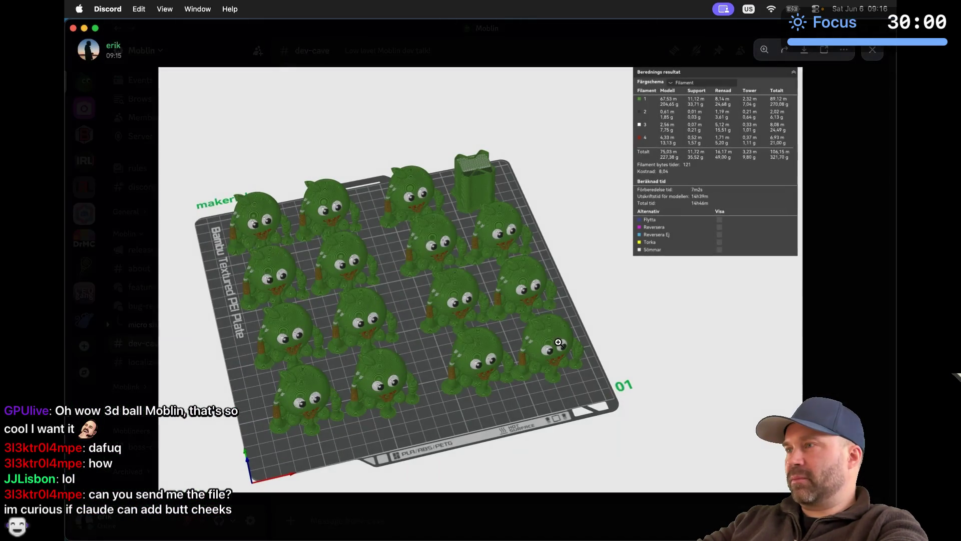
click(711, 218)
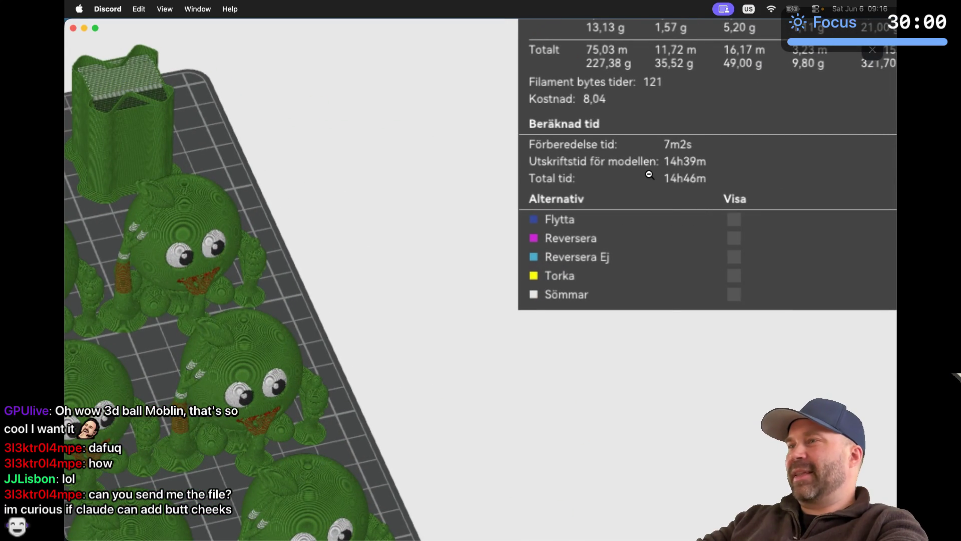
click(684, 165)
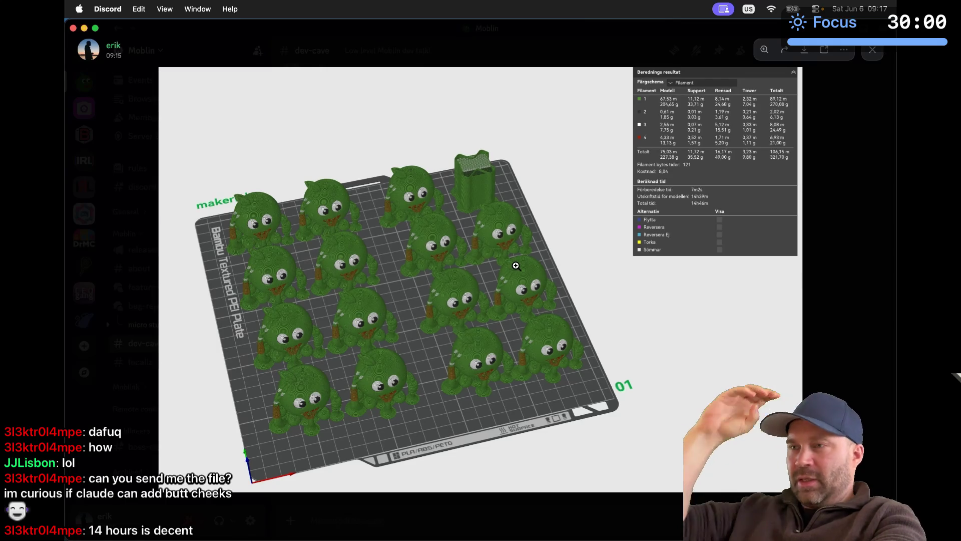
key(Escape)
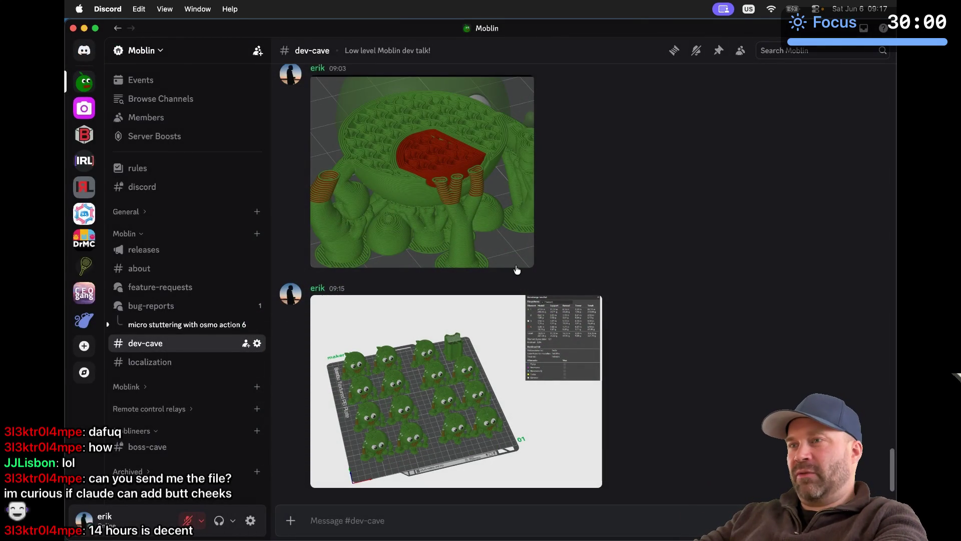
Step: In kitty, run cd .. and ls -l in moblin-images, then open */*.png for all mascot images
key(super+Tab)
key(super+Tab)
key(super+Tab)
text(cd ..)
key(Return)
text(ls -l)
key(Return)
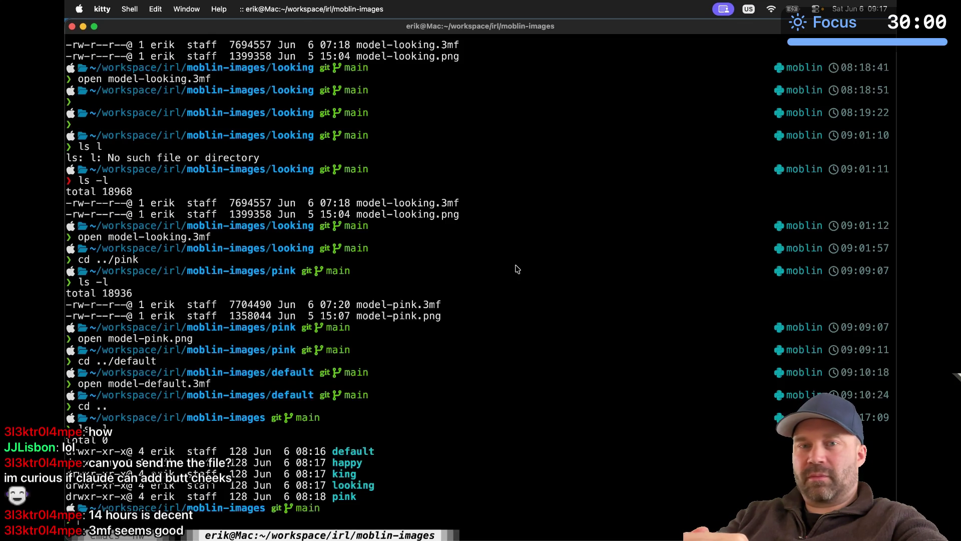
text(open model-default.3mf)
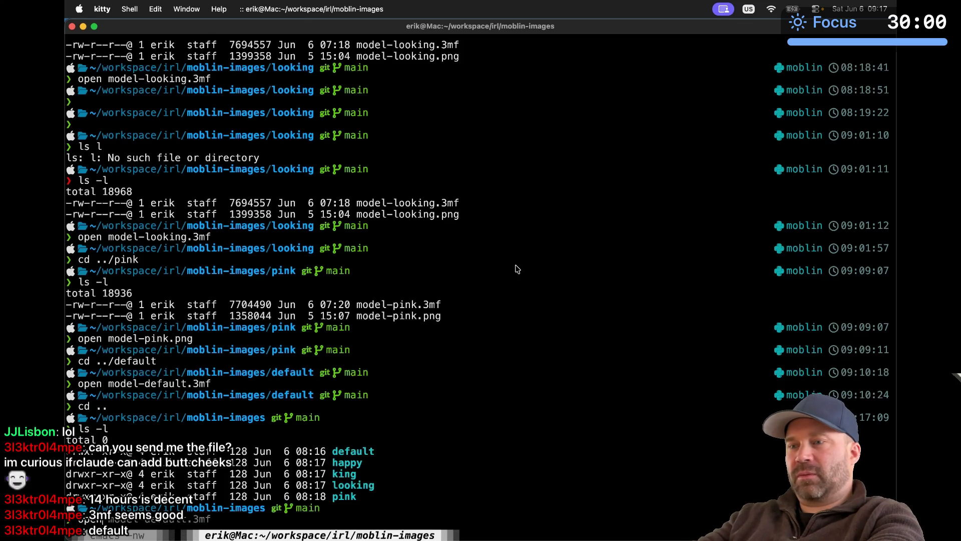
text( -)
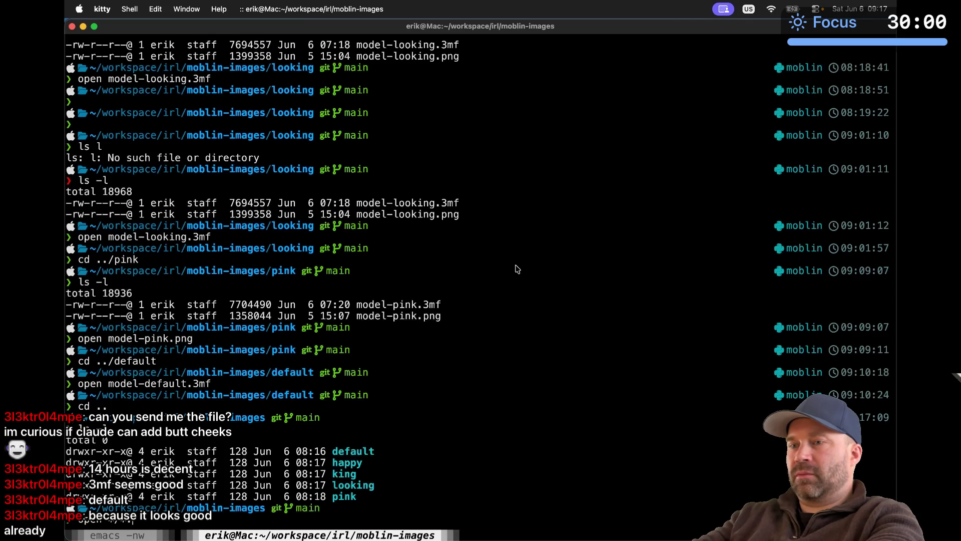
key(Return)
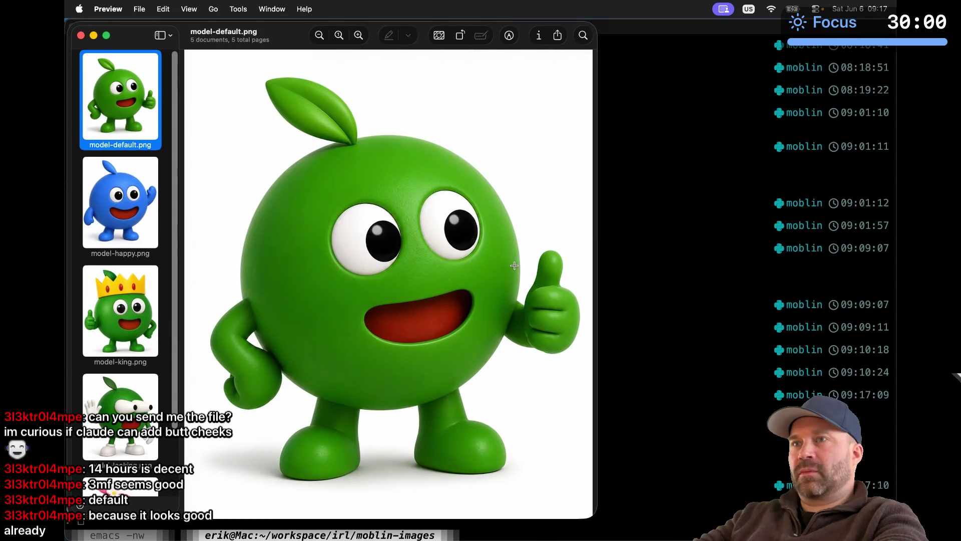
Step: Flip through the happy, king, looking and pink mascot images in Preview, ending on model-default
click(140, 212)
click(134, 303)
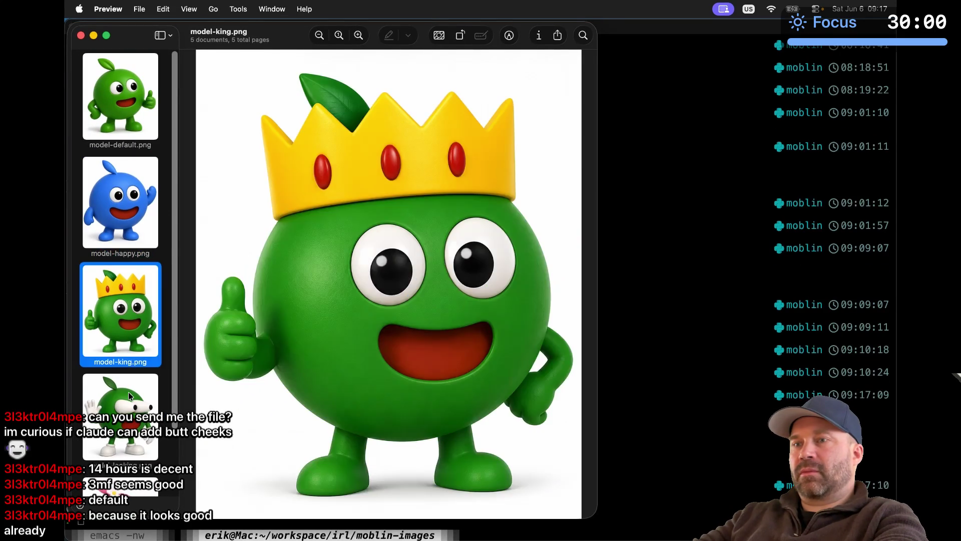
click(130, 388)
click(128, 461)
click(131, 377)
click(126, 269)
click(120, 182)
click(130, 68)
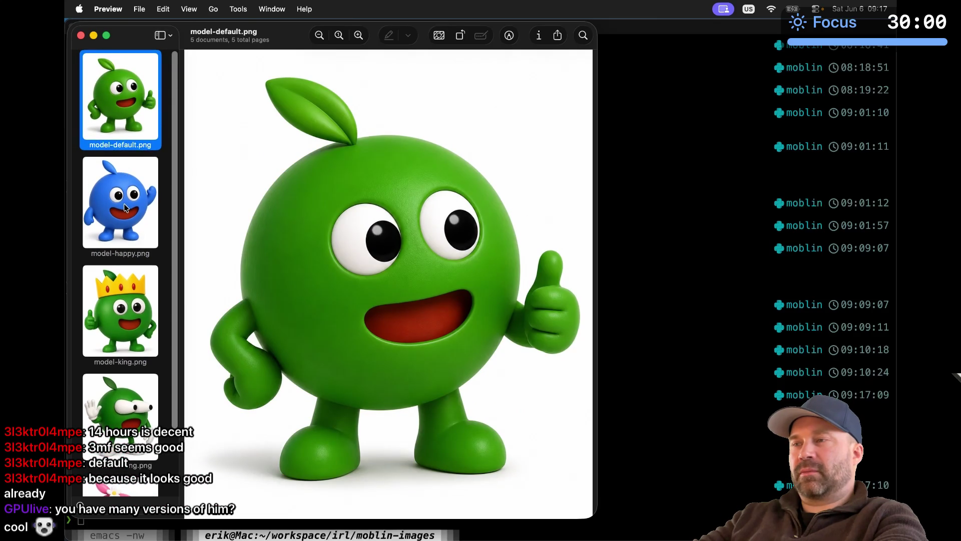
click(128, 309)
click(127, 221)
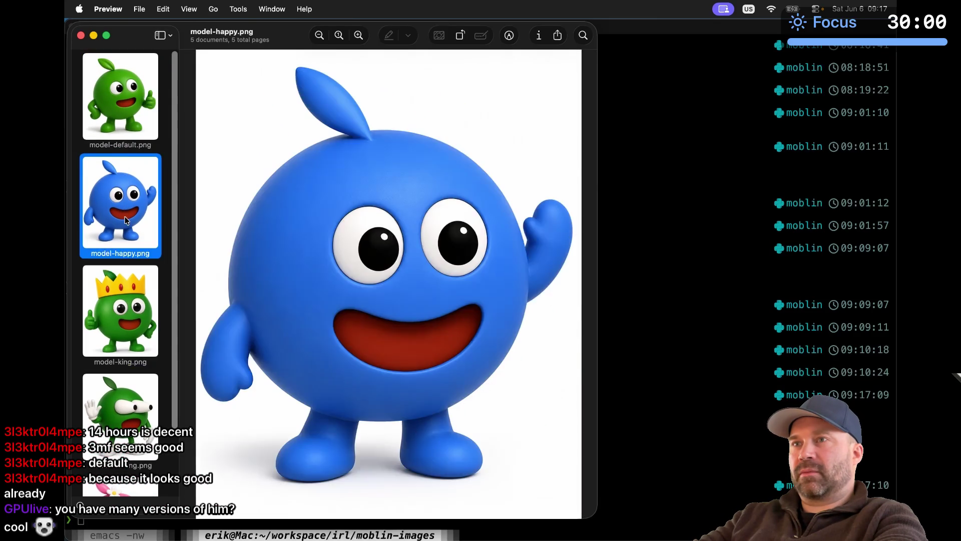
click(126, 144)
click(126, 303)
click(125, 397)
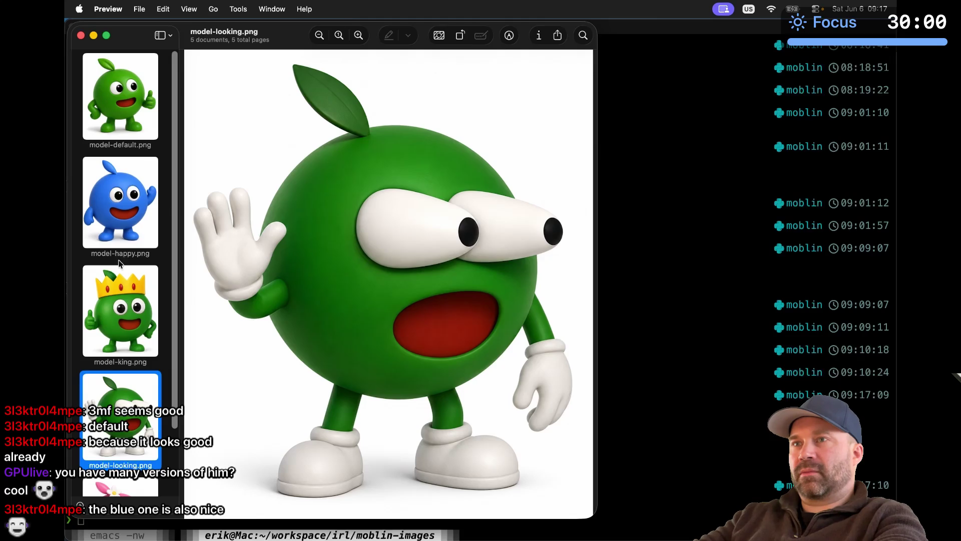
click(122, 102)
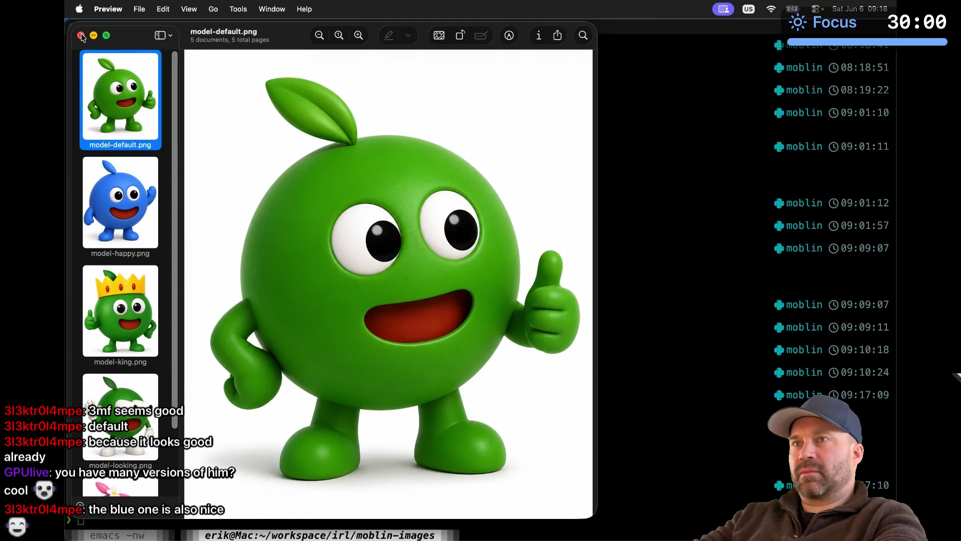
Step: Close Preview and rerun the previous open command to reopen all mascot PNGs
click(82, 36)
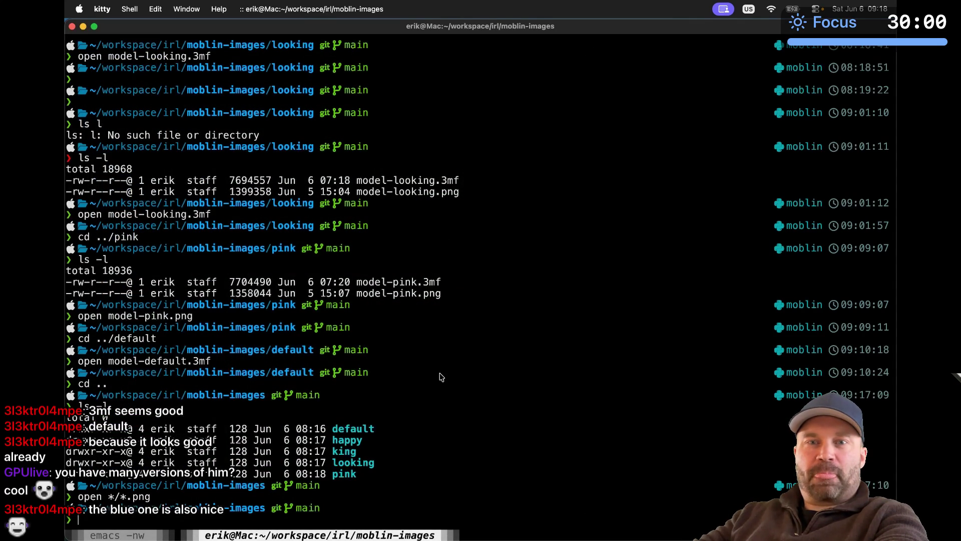
key(Up)
key(Return)
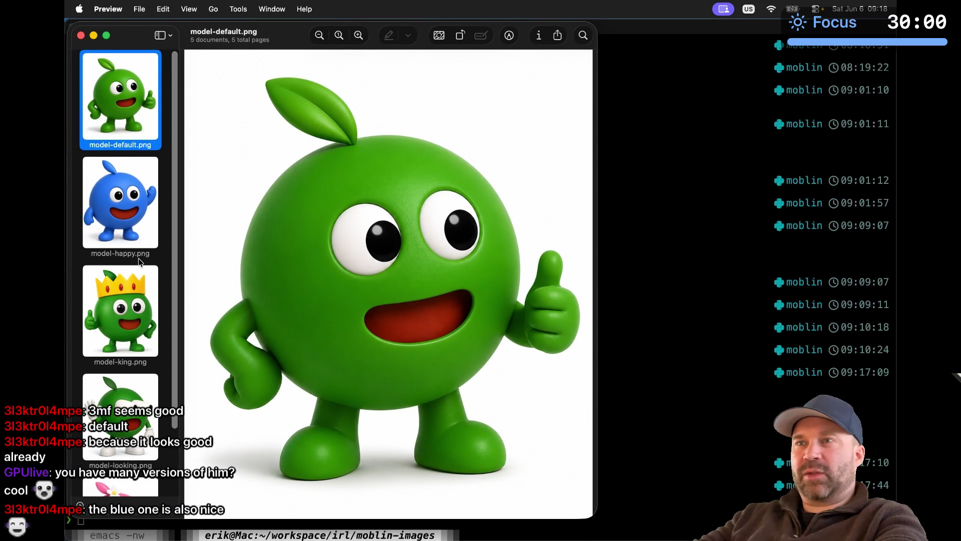
Step: Scroll through the reopened mascot thumbnails in Preview's sidebar, then close the viewer
scroll(128, 348, down, 3)
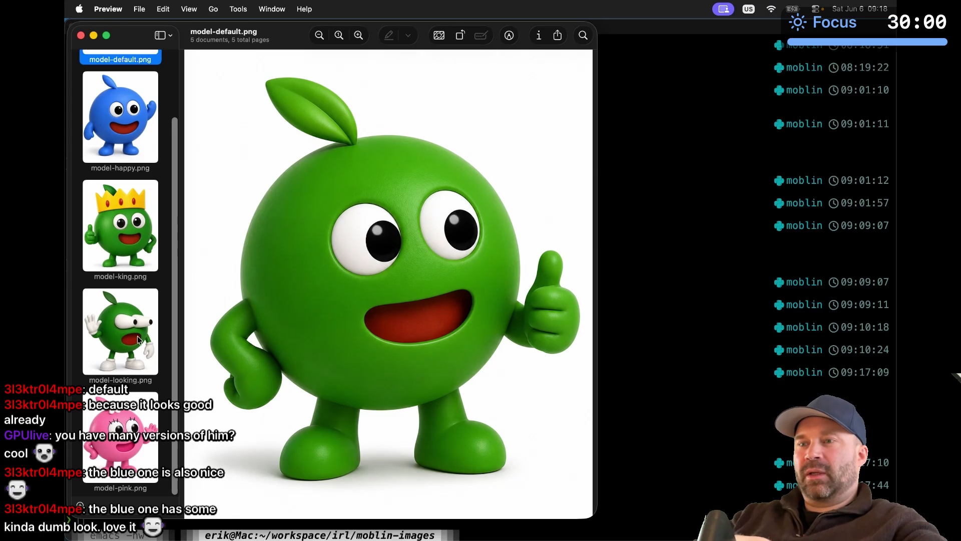
scroll(137, 336, up, 3)
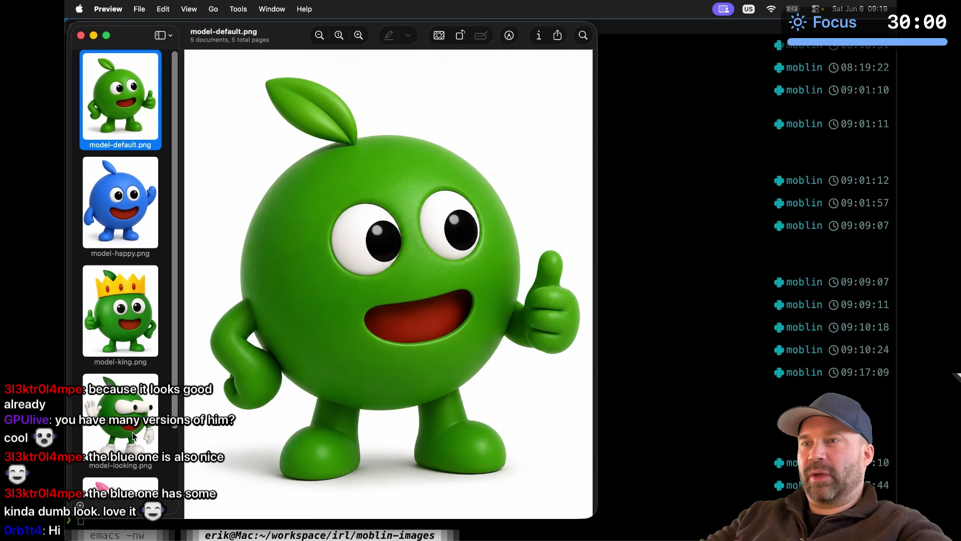
scroll(134, 435, down, 3)
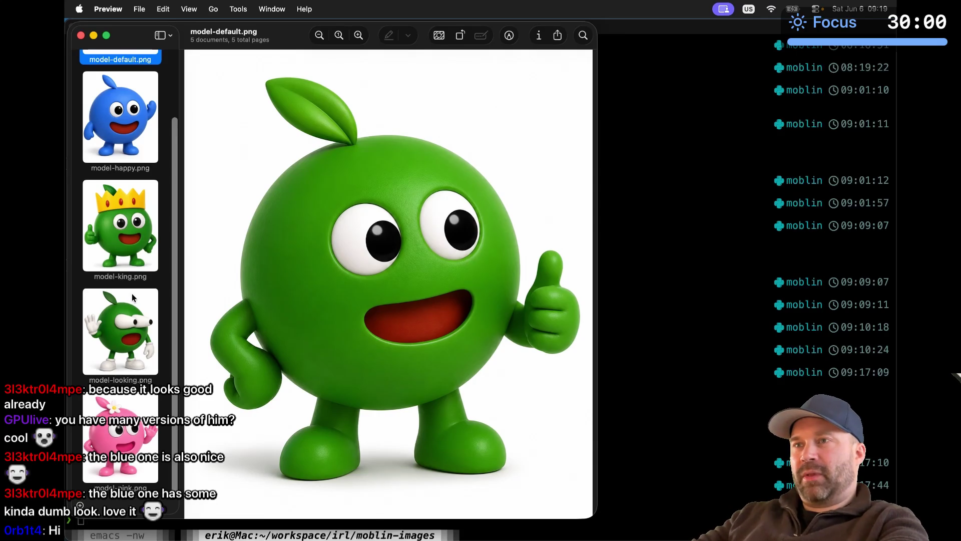
scroll(132, 298, up, 3)
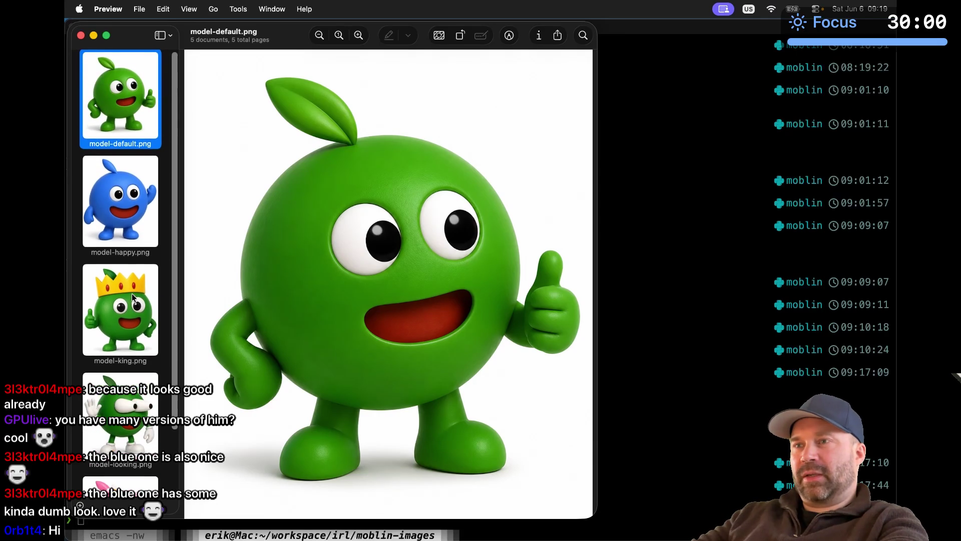
click(80, 36)
Step: Back in Discord, upload and send model-default.3mf to the dev-cave channel
key(super+Tab)
key(super+Tab)
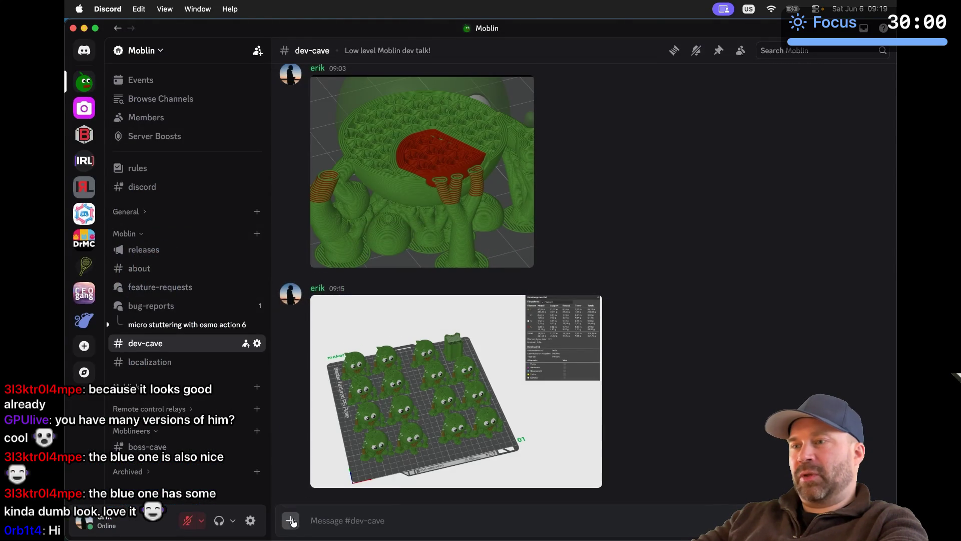
click(294, 517)
click(331, 433)
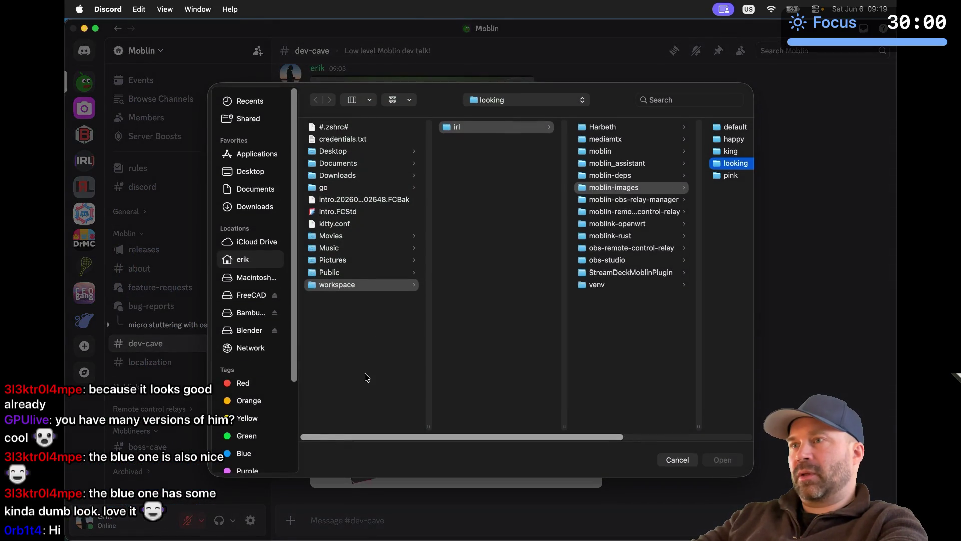
click(733, 127)
click(704, 128)
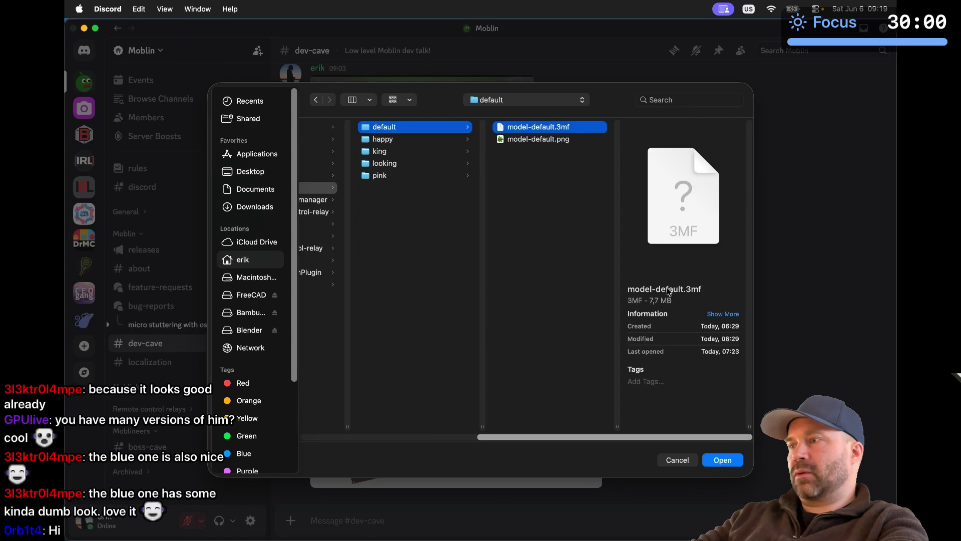
click(713, 454)
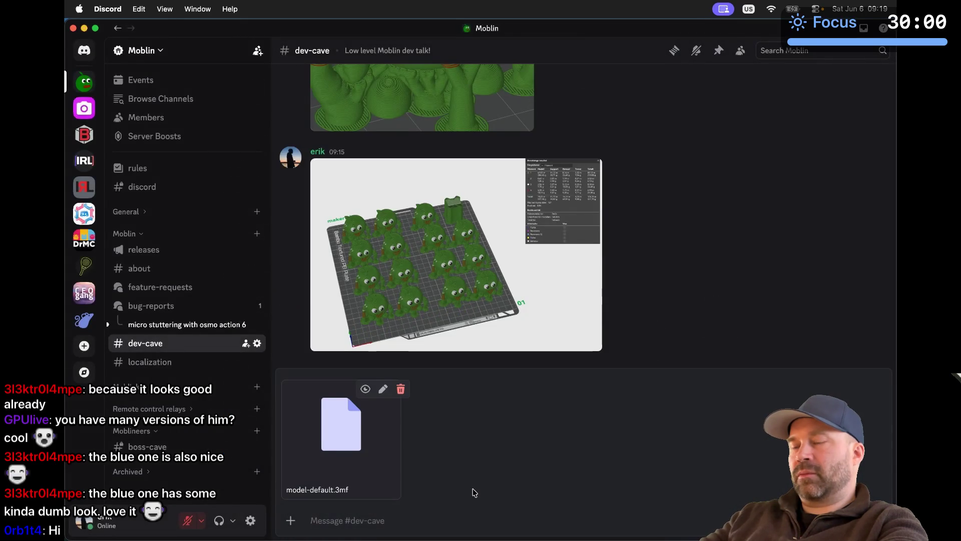
key(Return)
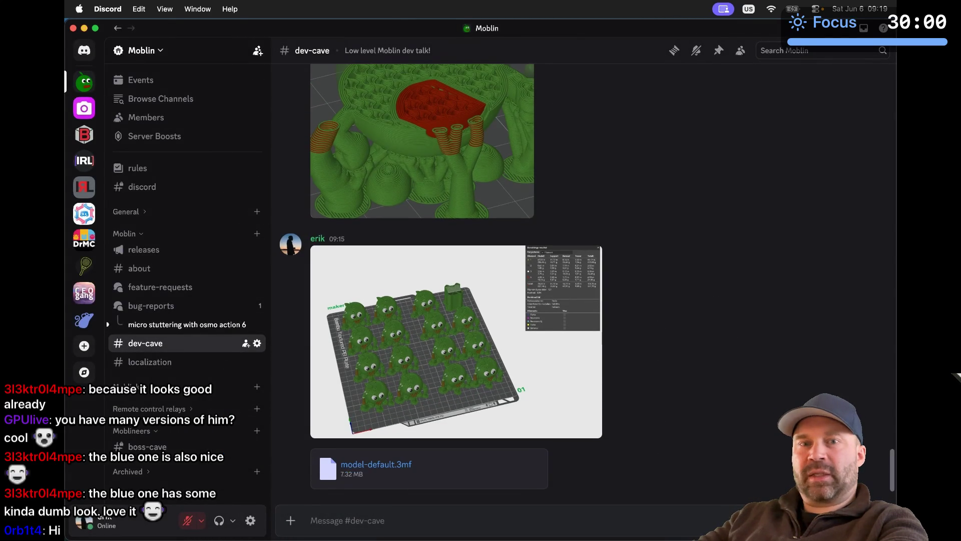
Step: Upload and send model-happy.3mf from the happy folder to dev-cave as well
click(289, 522)
click(330, 432)
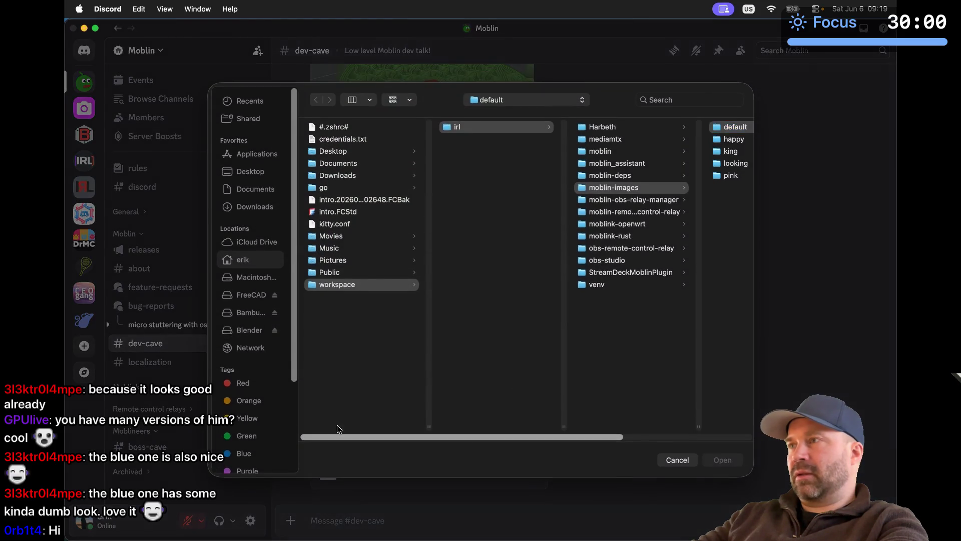
click(733, 141)
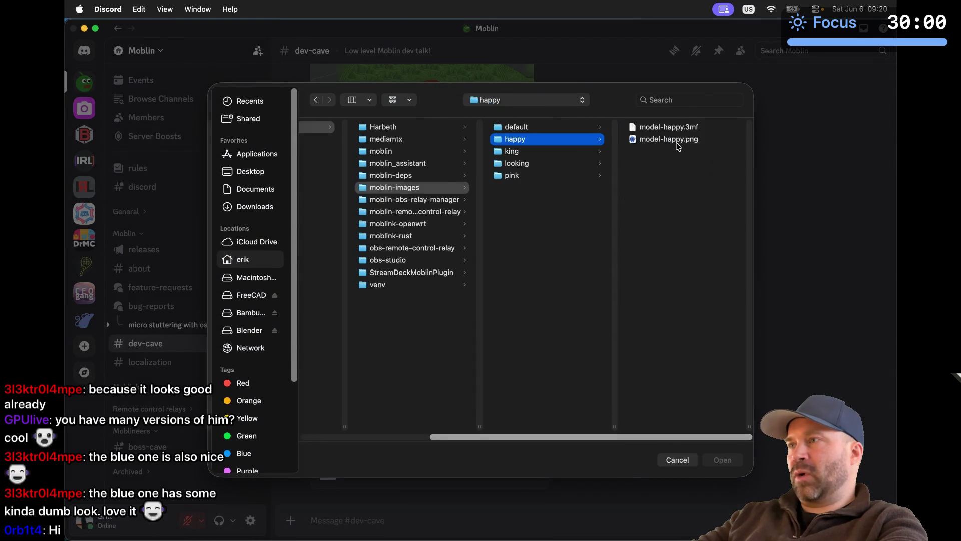
key(Right)
key(Down)
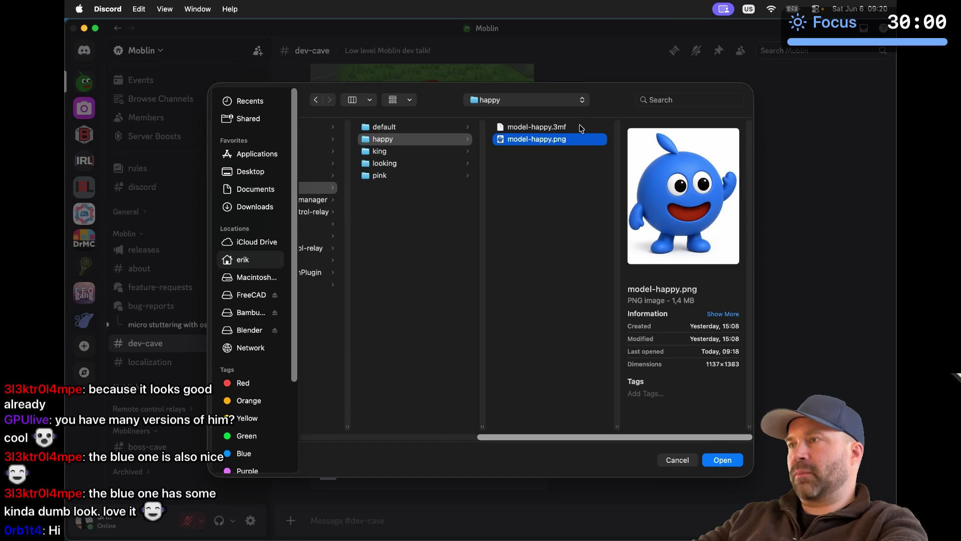
click(580, 128)
click(722, 459)
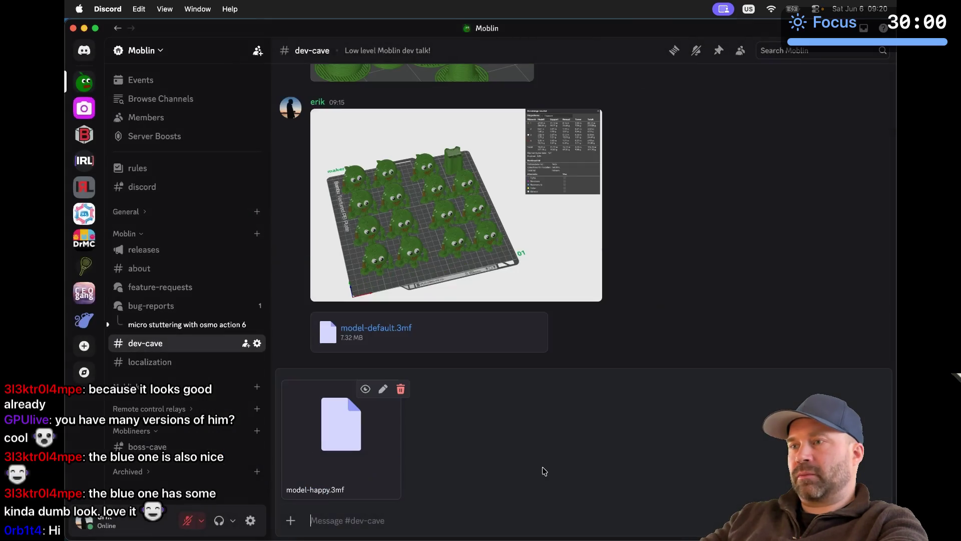
key(Return)
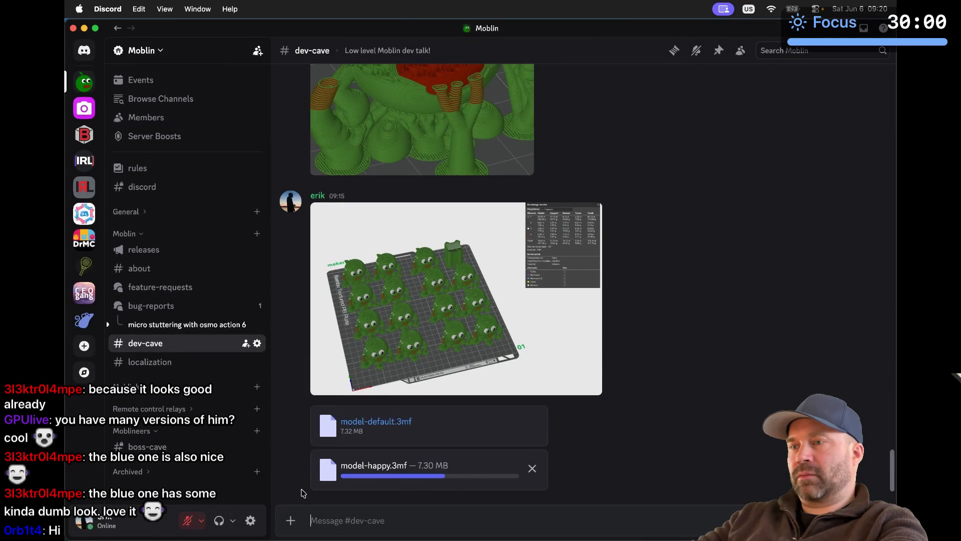
click(290, 522)
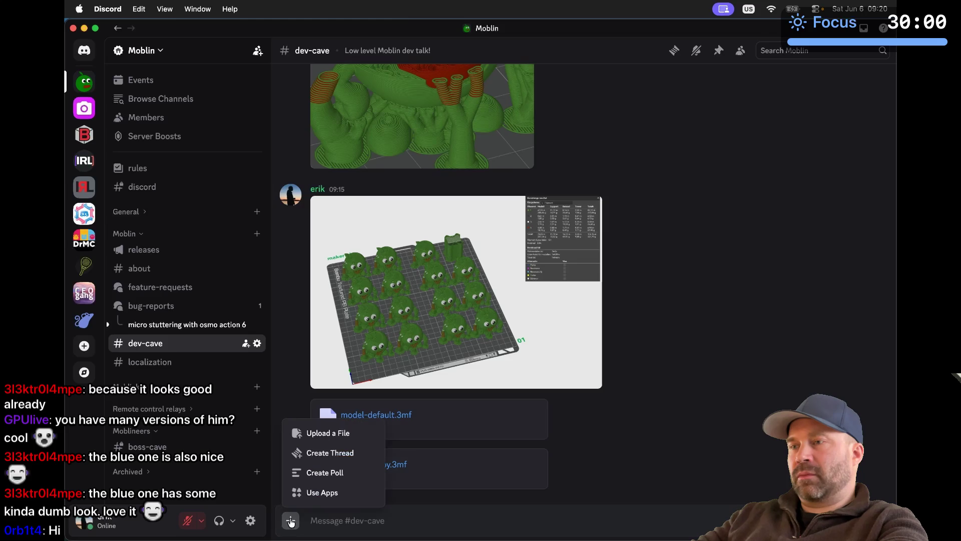
click(579, 463)
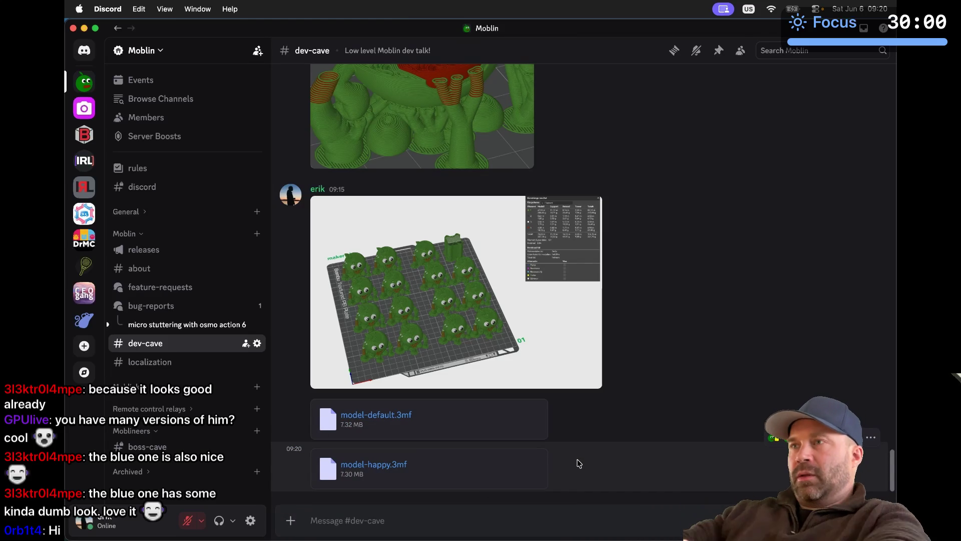
scroll(579, 463, up, 10)
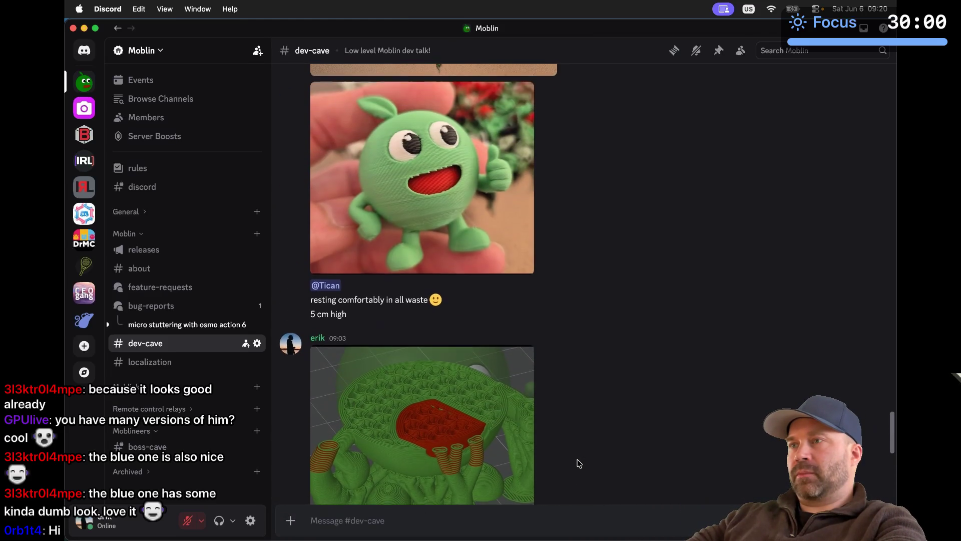
click(476, 290)
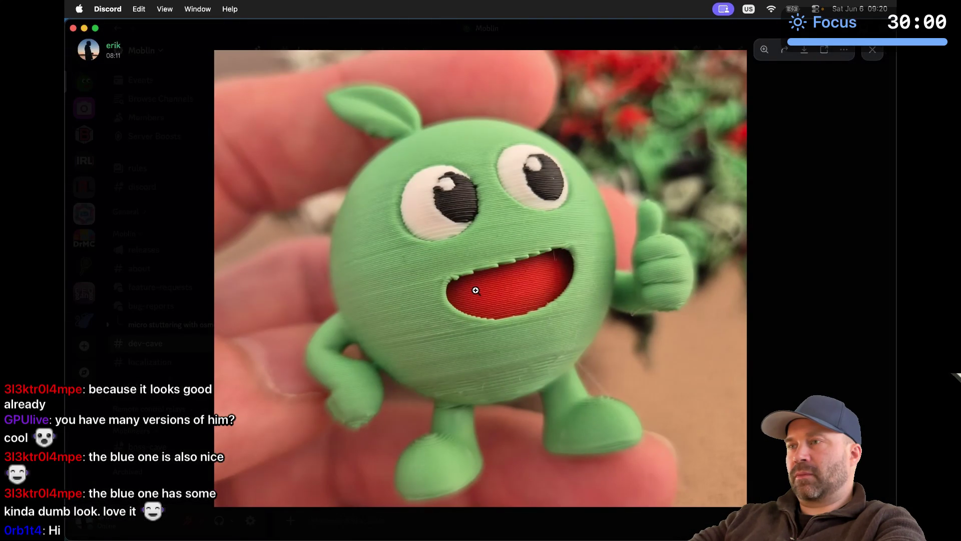
click(476, 290)
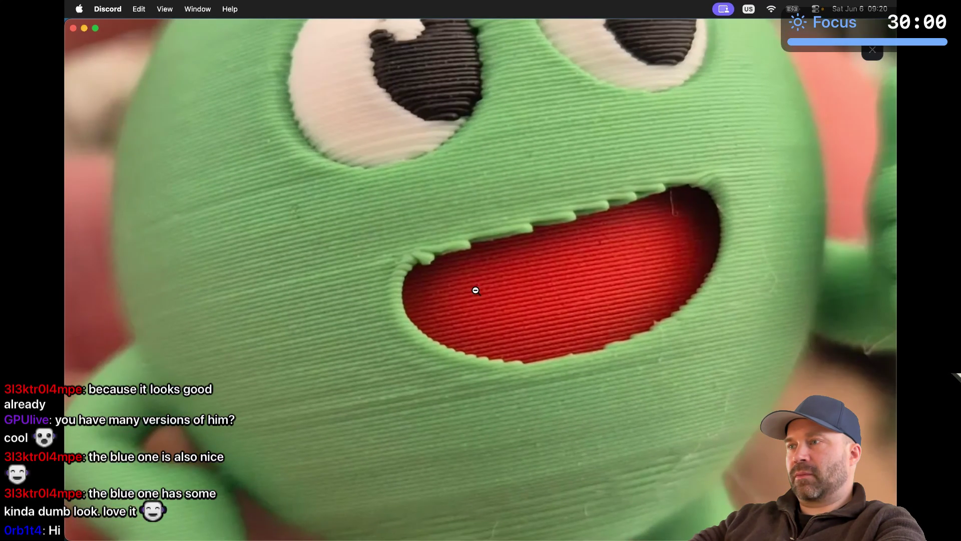
click(476, 290)
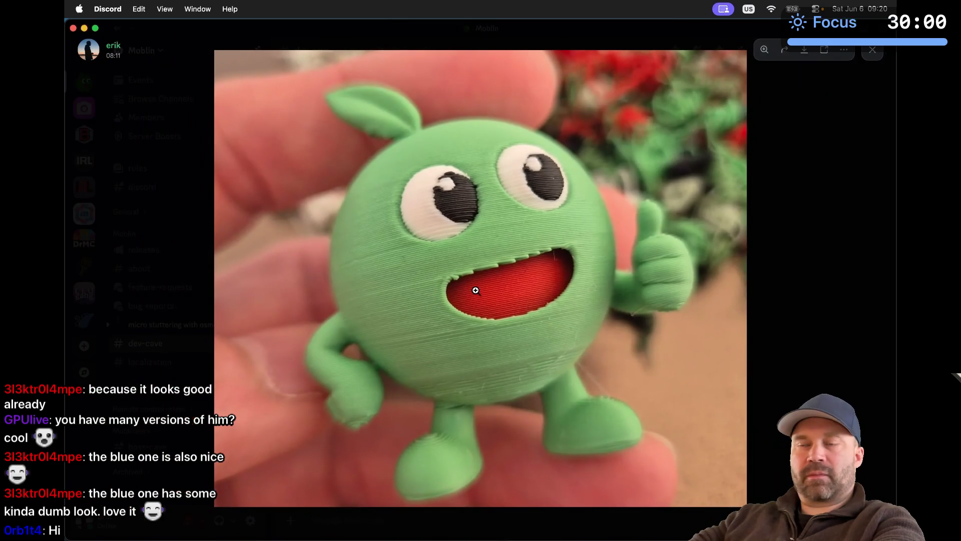
key(Escape)
scroll(477, 294, down, 10)
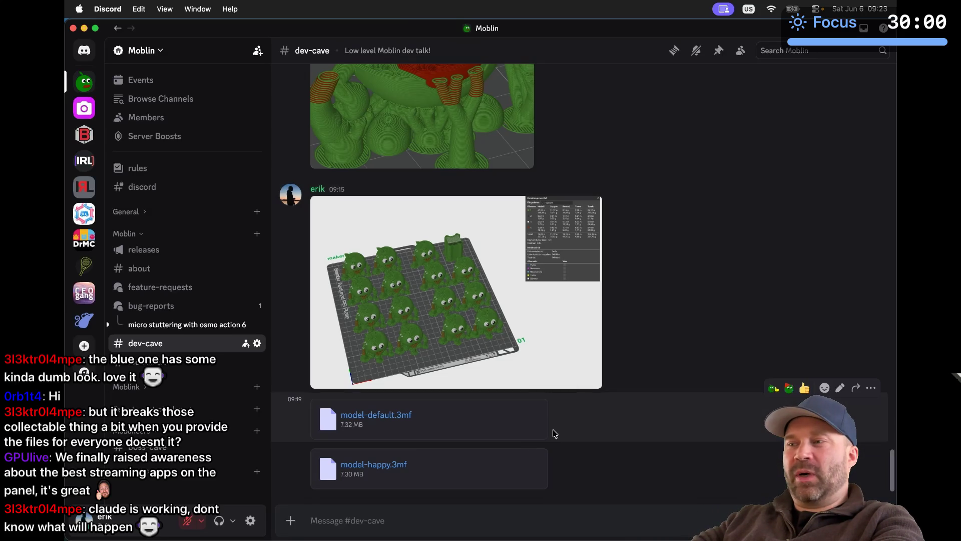
key(super+Tab)
key(super+Tab)
key(super+Tab)
key(super+Tab)
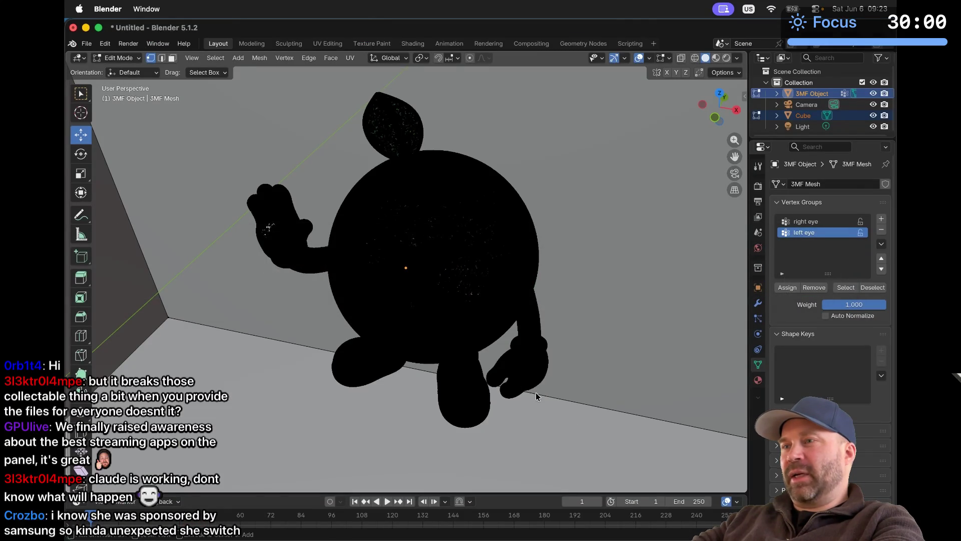
mouse_move(536, 392)
middle_down()
mouse_move(533, 376)
mouse_move(538, 394)
middle_up()
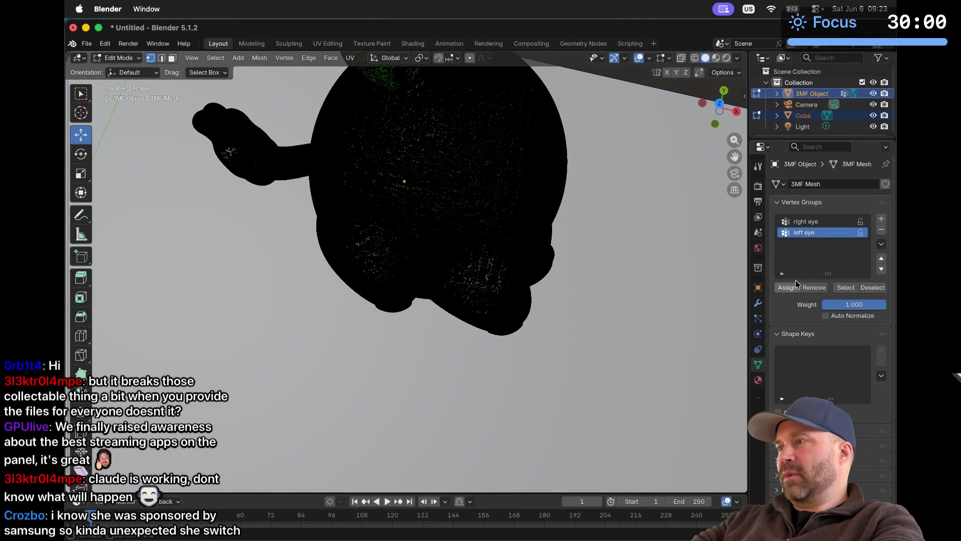
Step: Select the left eye vertex group's faces, then return to Object Mode
click(841, 289)
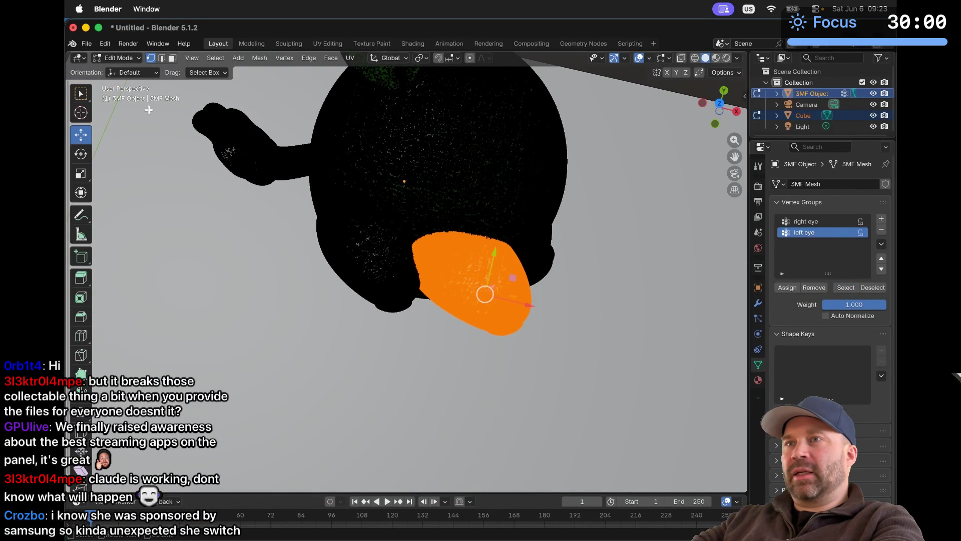
click(129, 62)
click(119, 71)
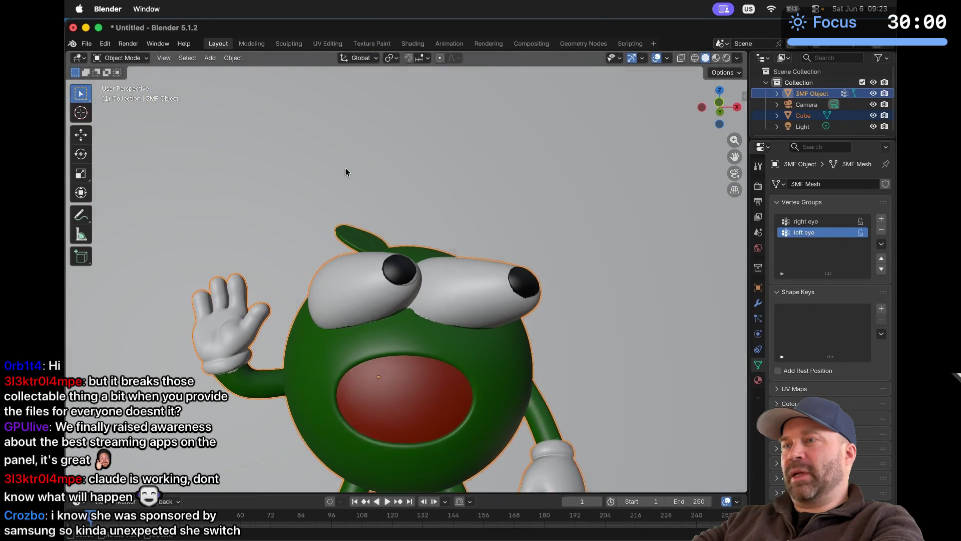
Step: Orbit around the coloured mascot, viewing it from low, face-on and higher three-quarter angles
middle_drag(346, 171, 401, 277)
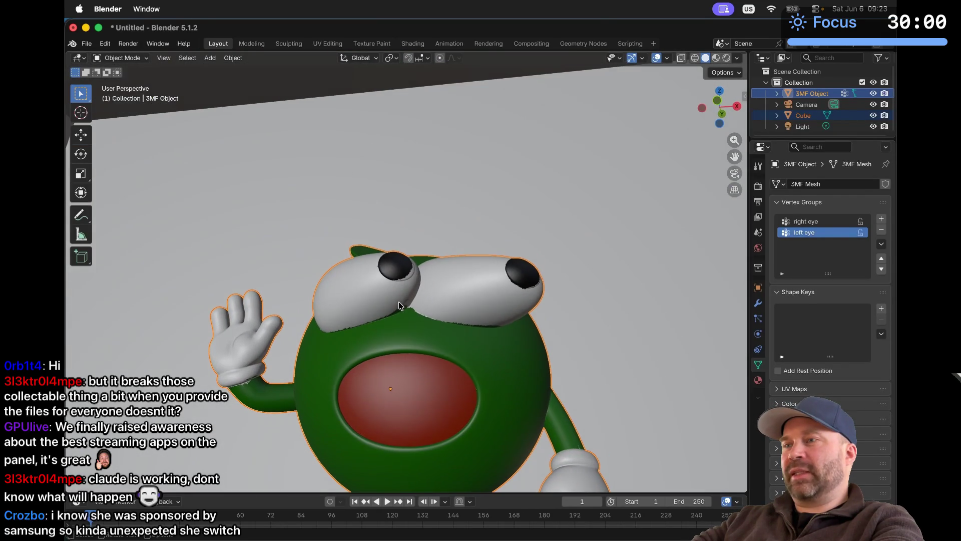
middle_drag(373, 309, 375, 313)
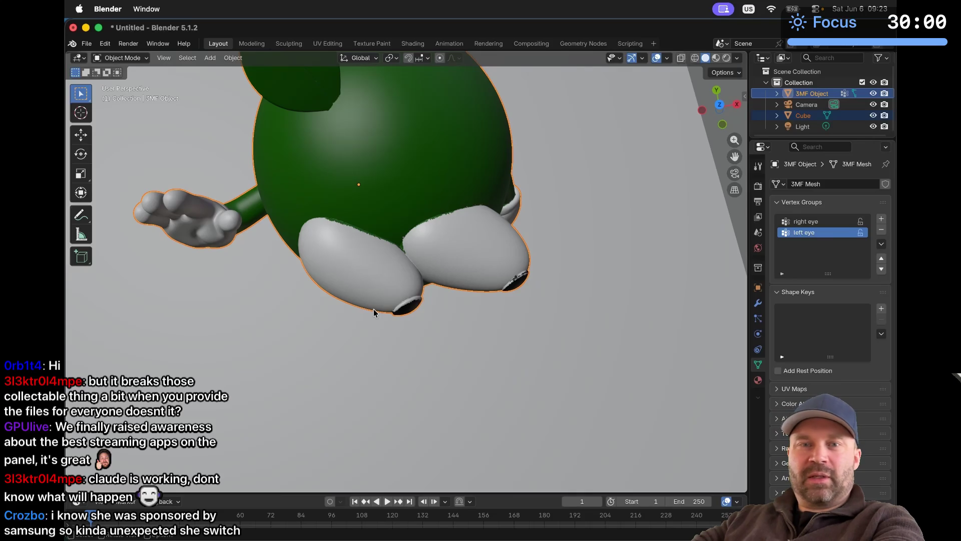
middle_drag(435, 311, 435, 314)
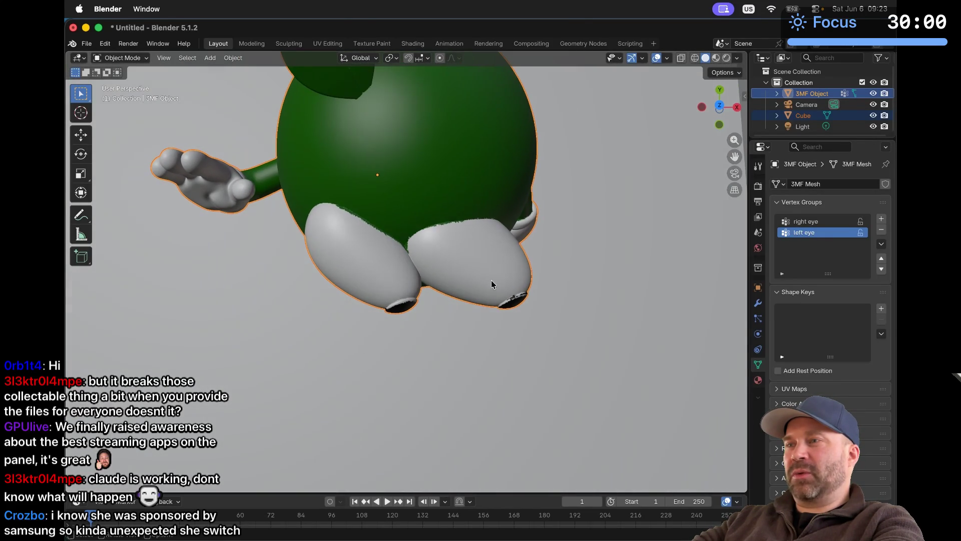
middle_drag(490, 280, 381, 260)
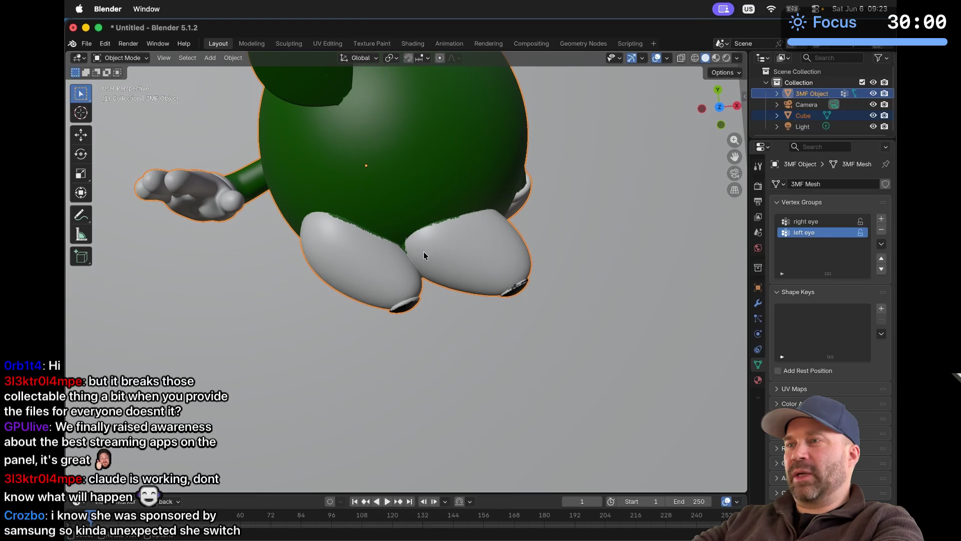
middle_drag(441, 323, 442, 324)
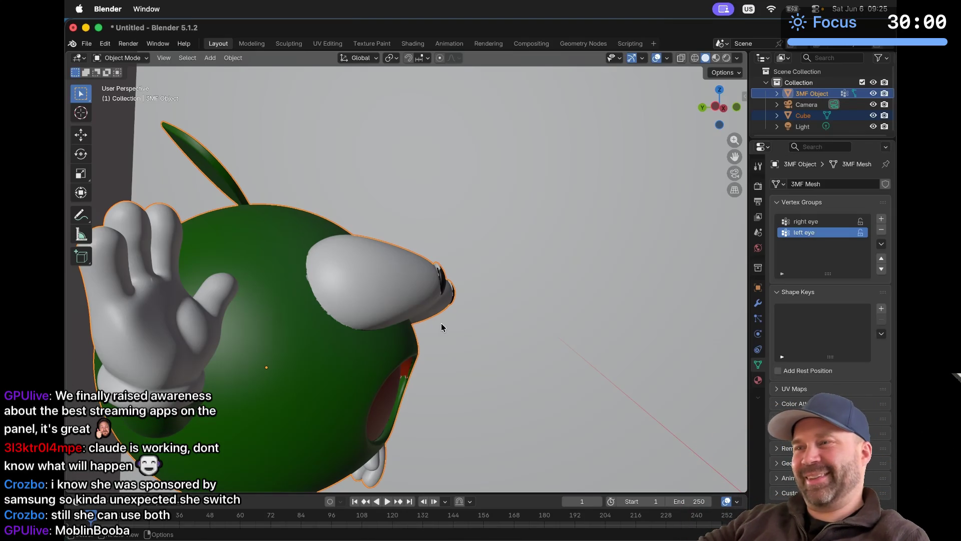
scroll(442, 328, left, 5)
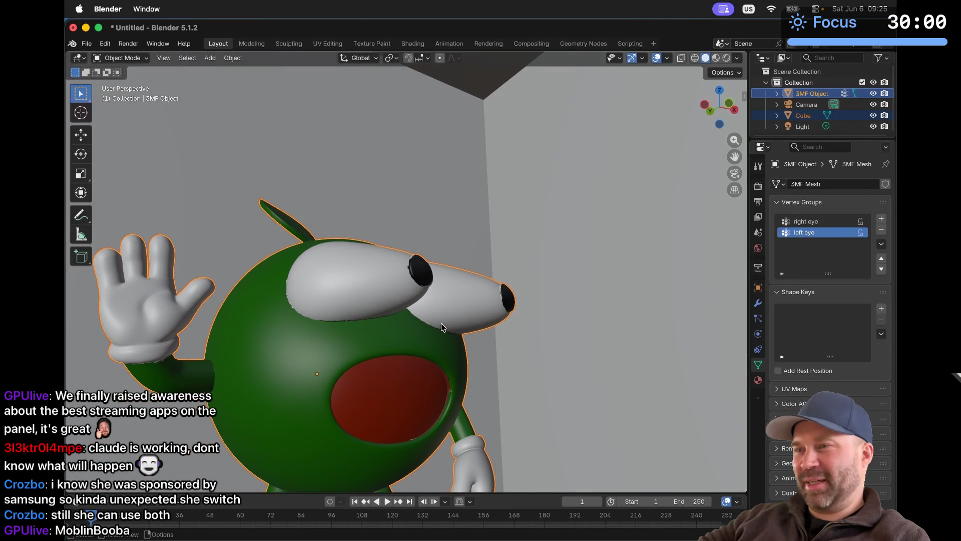
scroll(442, 328, up, 10)
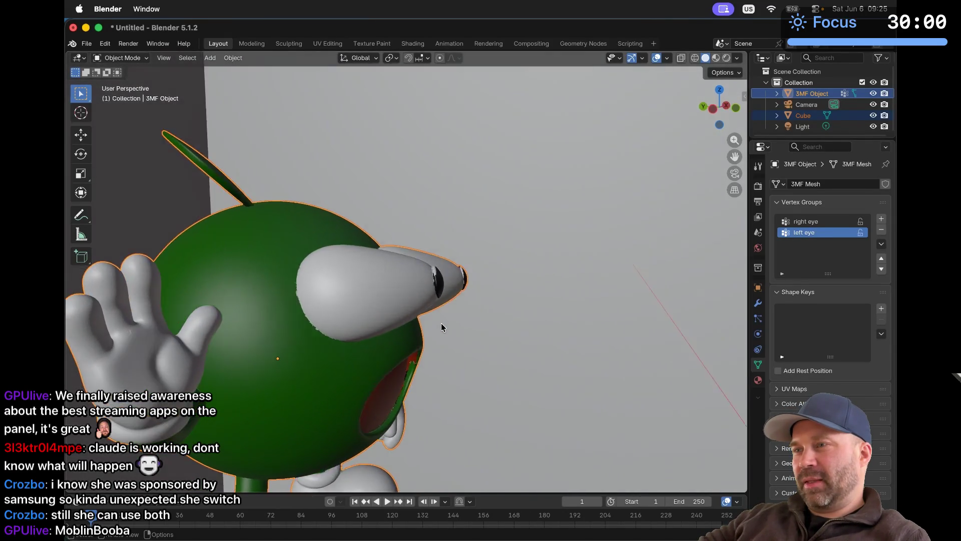
scroll(441, 327, left, 5)
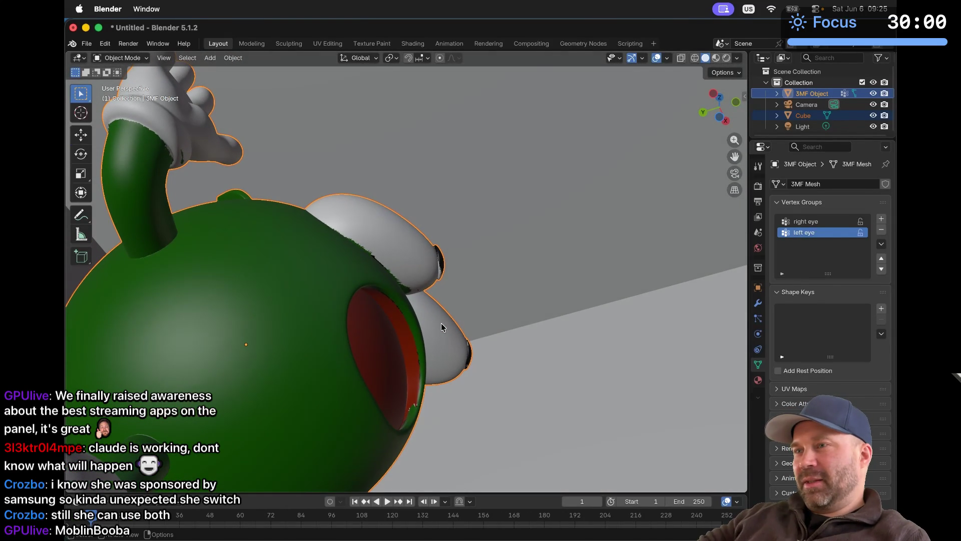
scroll(442, 327, down, 5)
scroll(441, 328, right, 10)
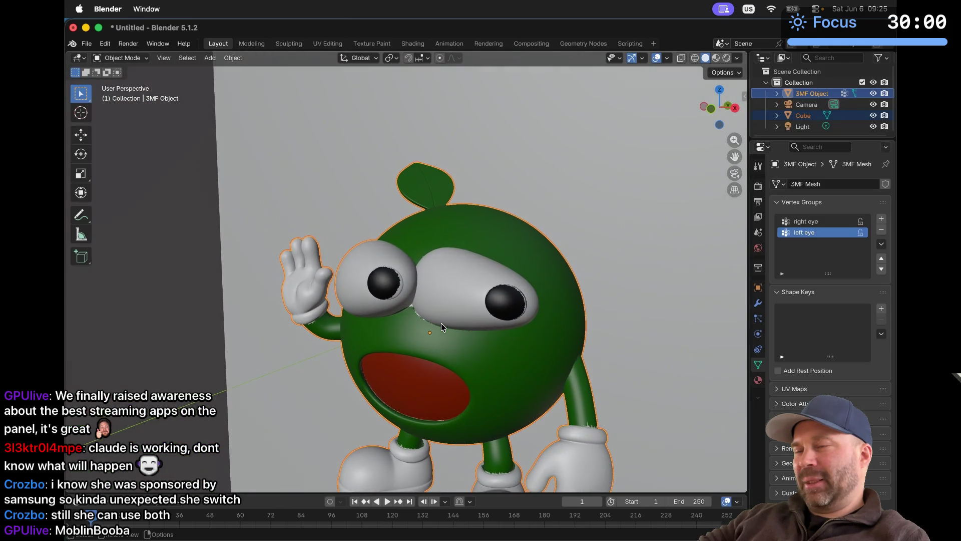
scroll(441, 327, right, 10)
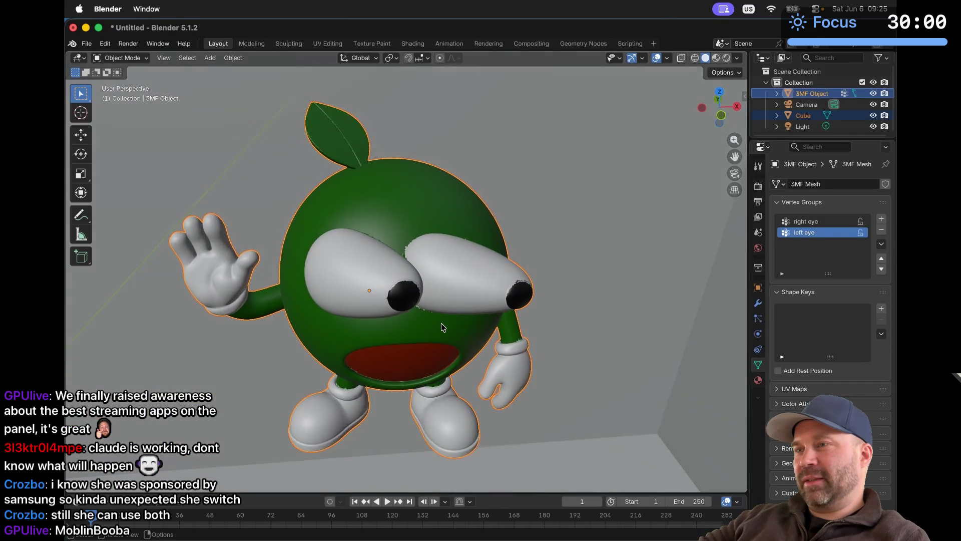
scroll(442, 327, right, 5)
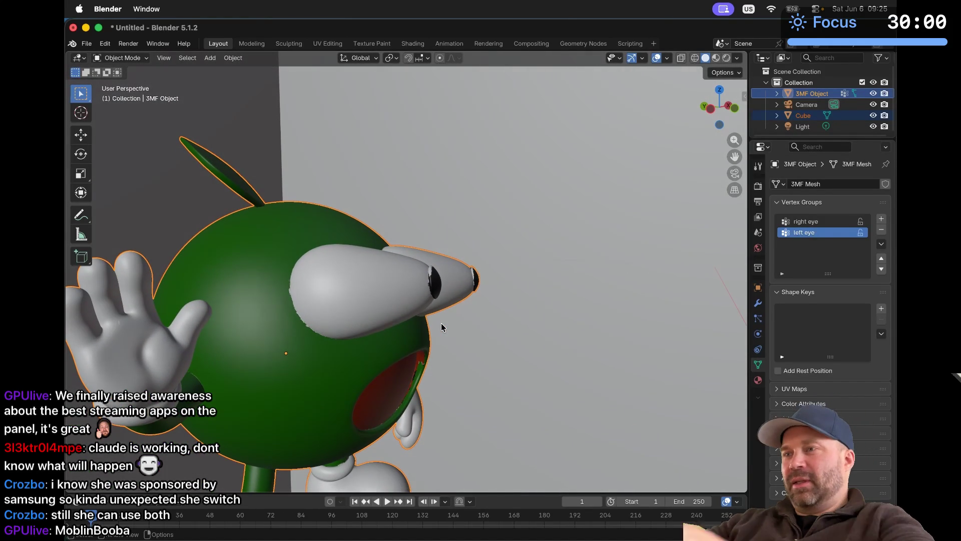
key(super+Tab)
key(super+shift+Tab)
scroll(440, 327, left, 10)
scroll(440, 327, right, 8)
scroll(440, 328, left, 8)
scroll(441, 327, left, 1)
scroll(442, 328, left, 6)
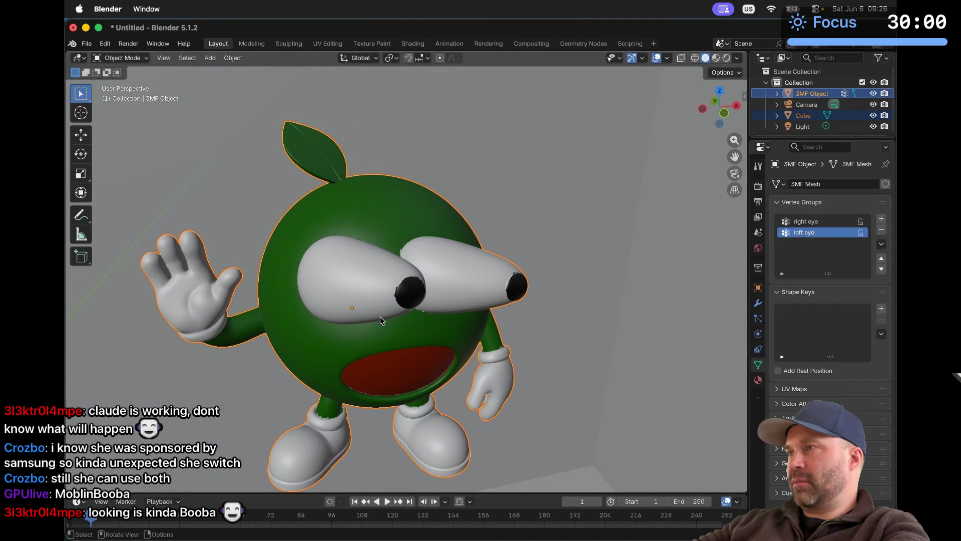
key(super+Tab)
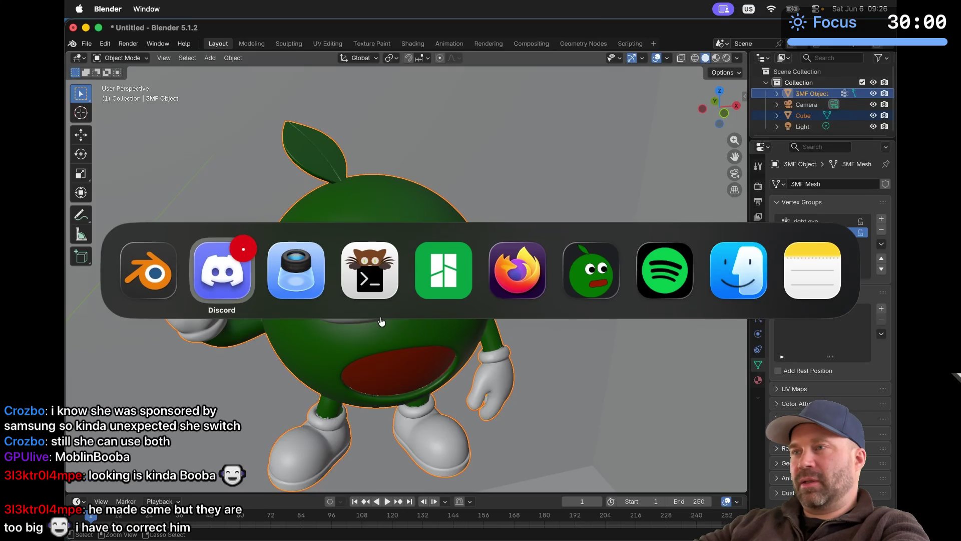
Step: Bring Bambu Studio forward and orbit around the green mascot beside the striped prime tower
key(super+Tab)
key(super+Tab)
key(super+Tab)
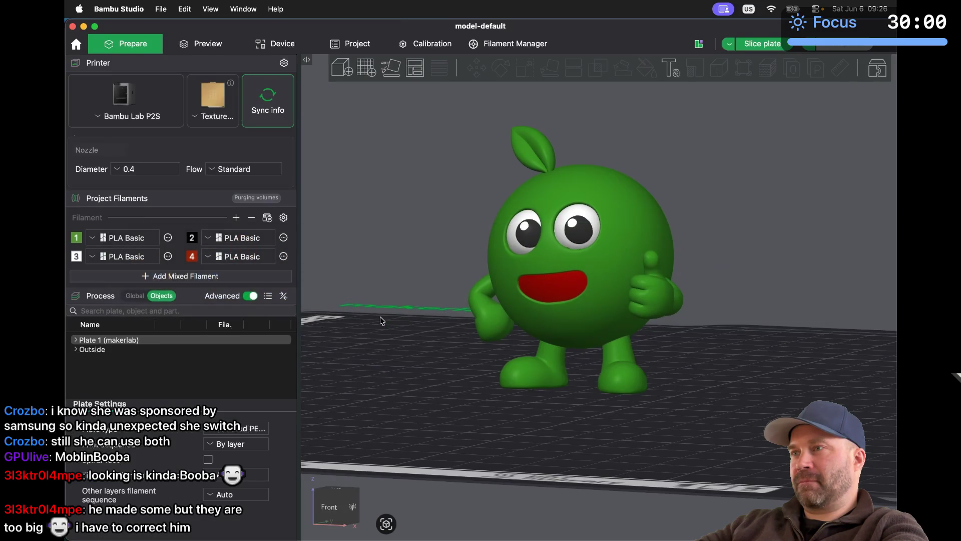
mouse_move(444, 337)
mouse_down()
mouse_move(425, 350)
mouse_move(460, 341)
mouse_up()
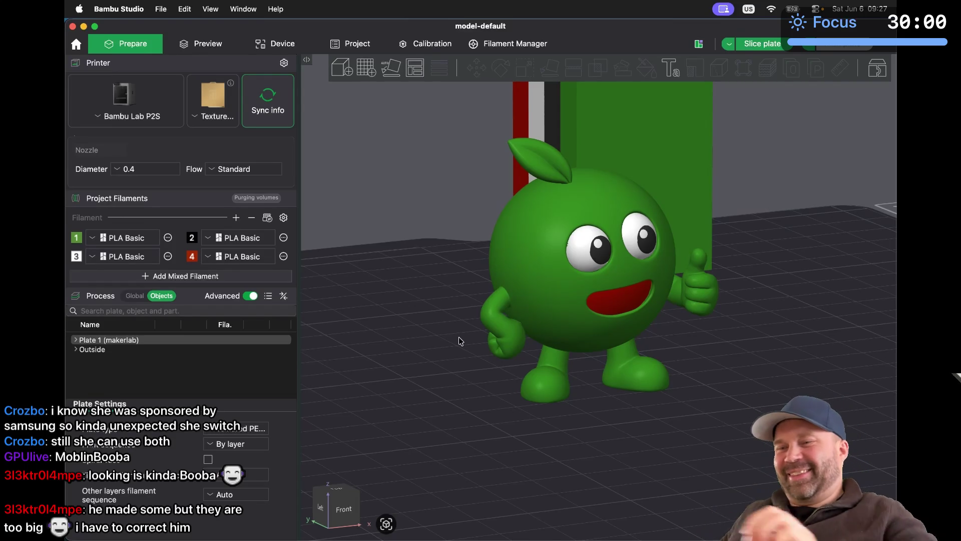
key(super+Tab)
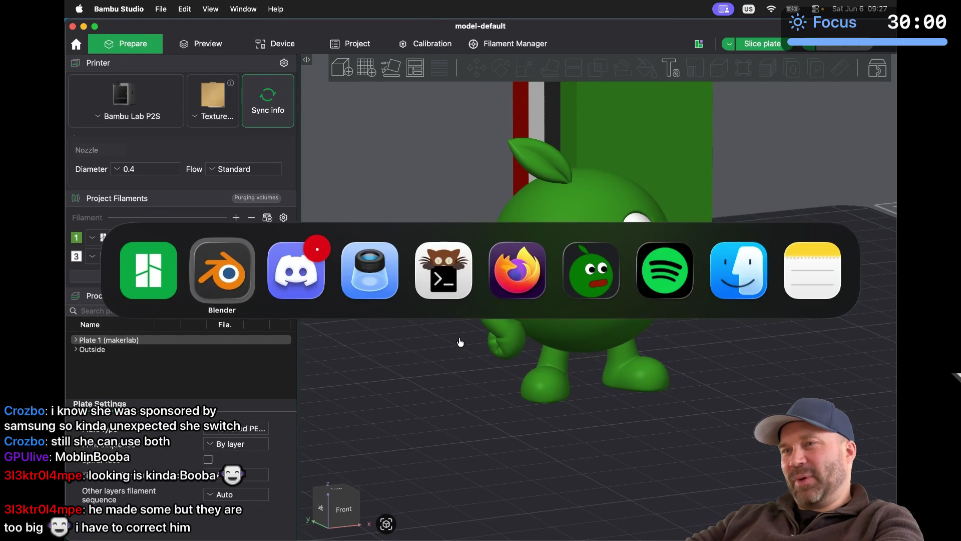
Step: Upload model-looking.3mf from the looking folder and send it in Discord's dev-cave channel
key(super+Tab)
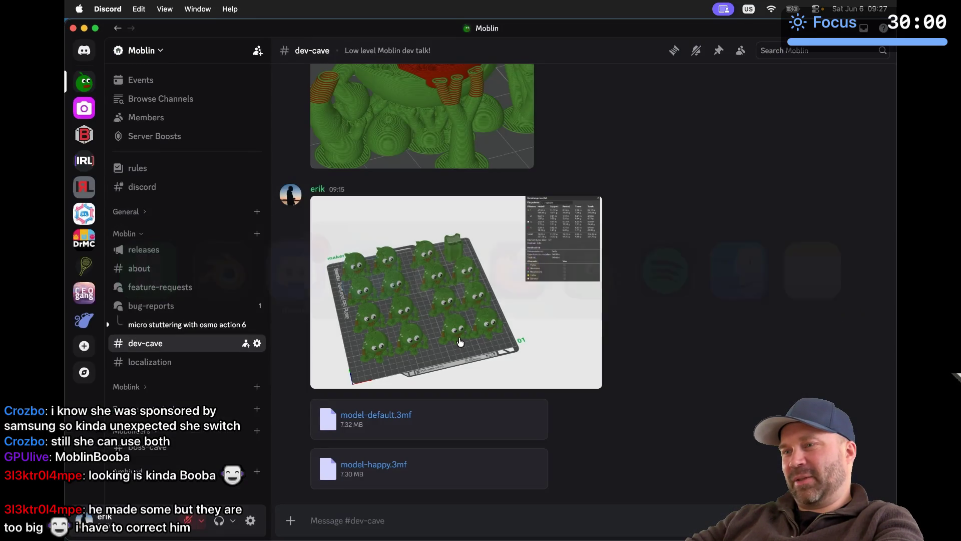
click(290, 520)
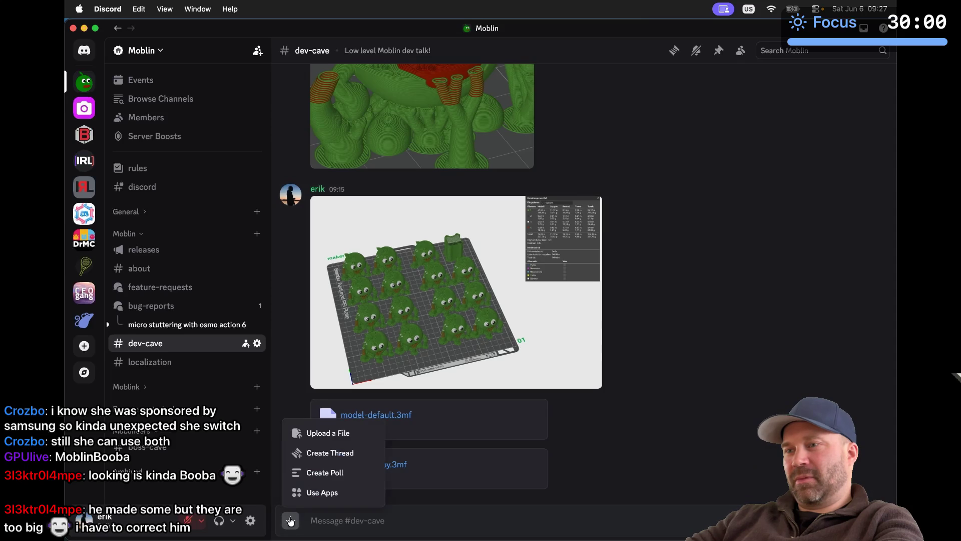
click(346, 434)
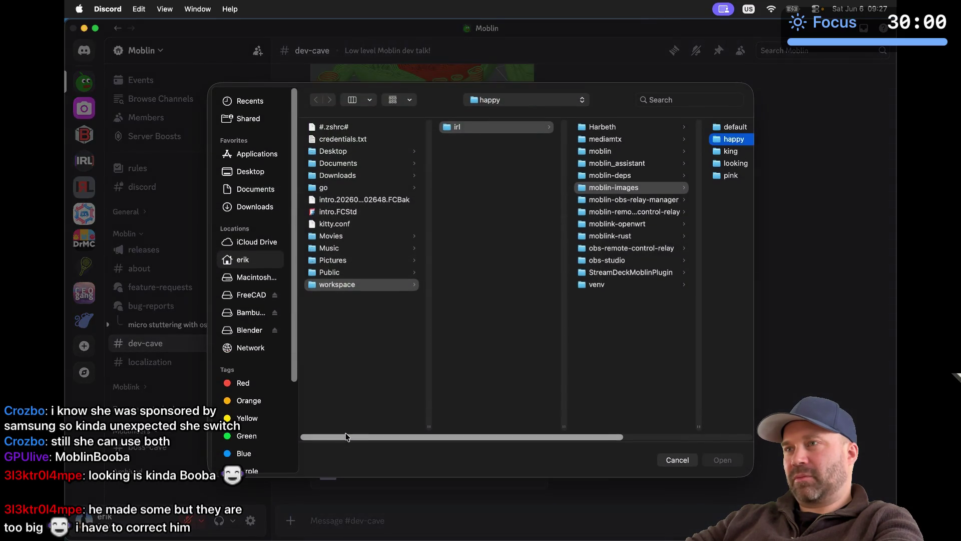
click(733, 164)
key(Right)
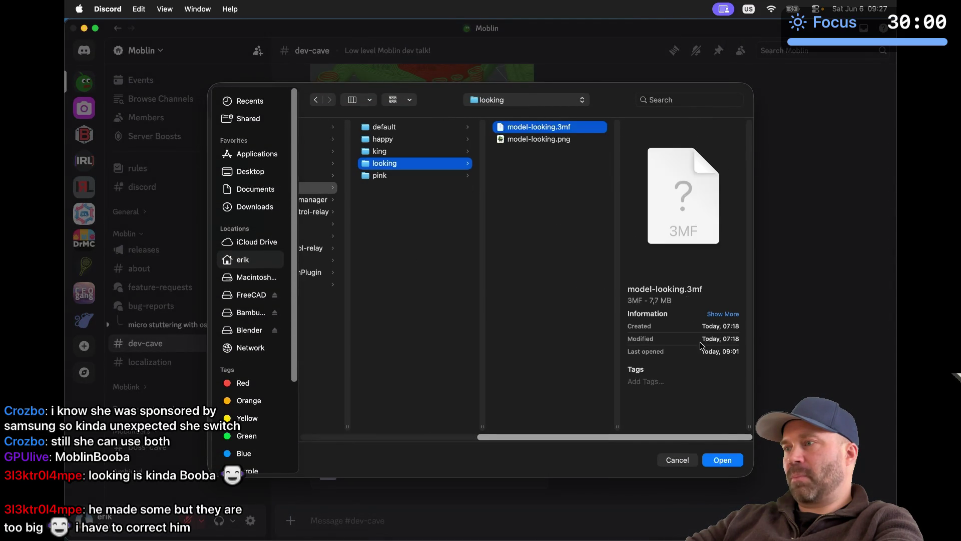
click(721, 459)
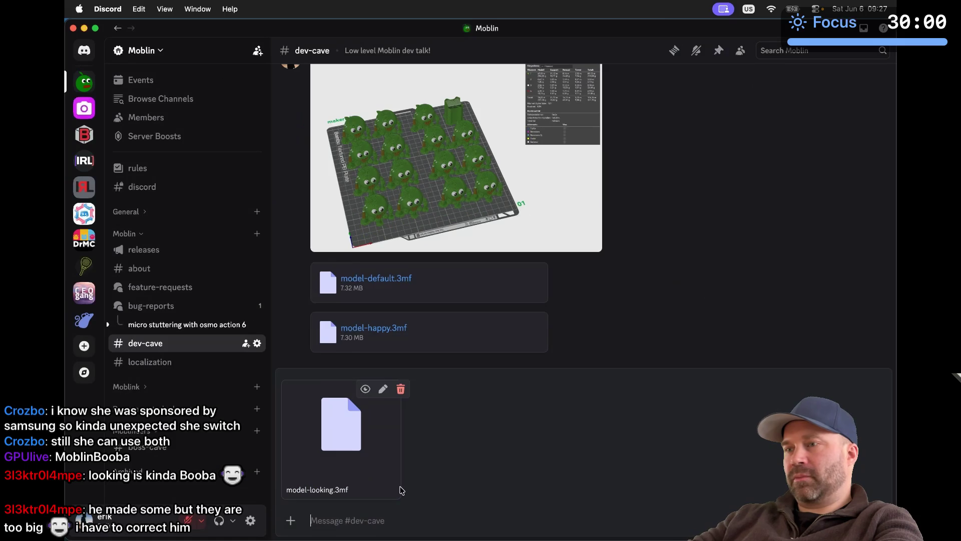
key(Return)
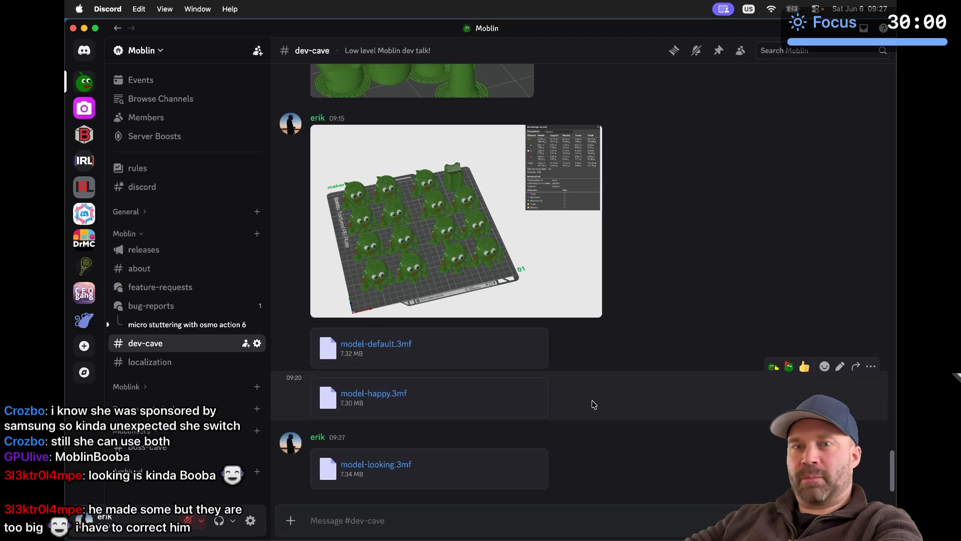
key(super+Tab)
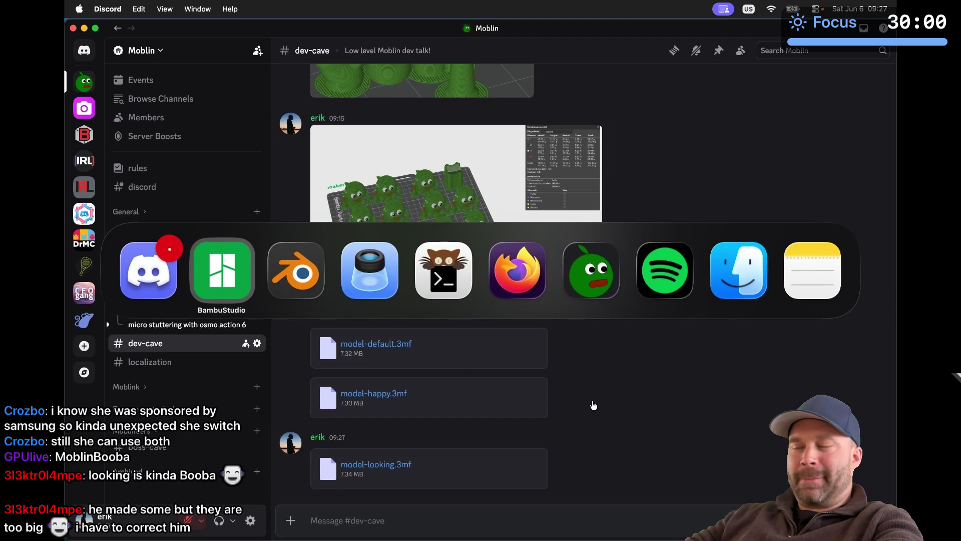
key(super+Tab)
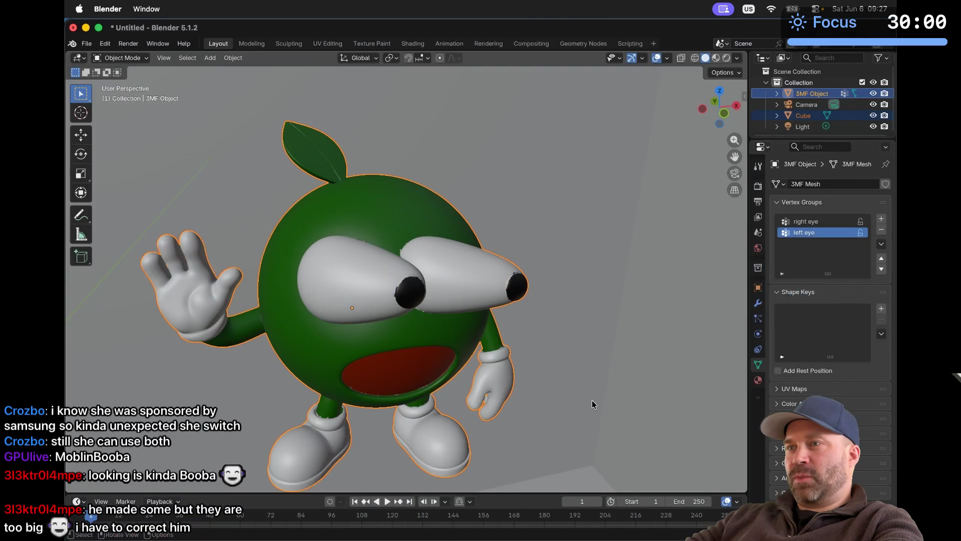
scroll(482, 383, down, 10)
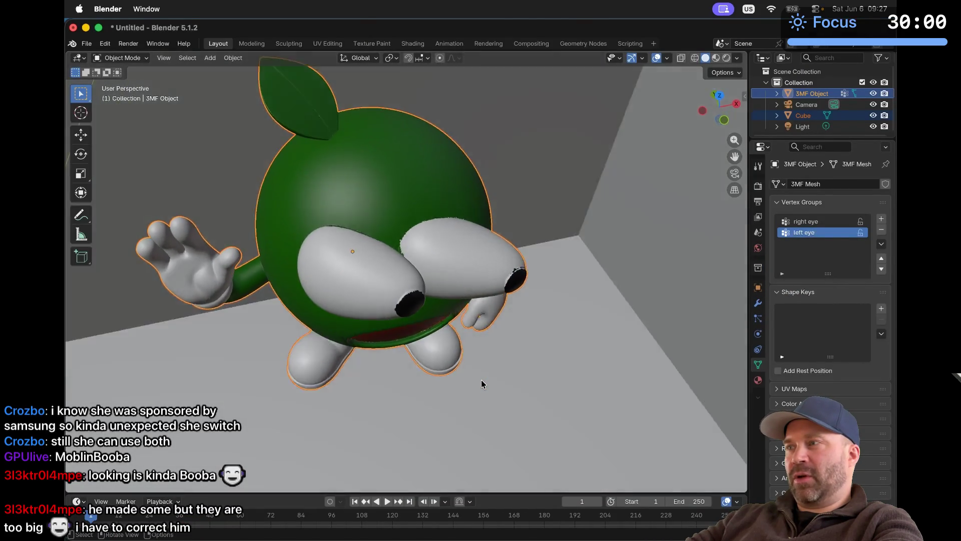
scroll(482, 384, down, 3)
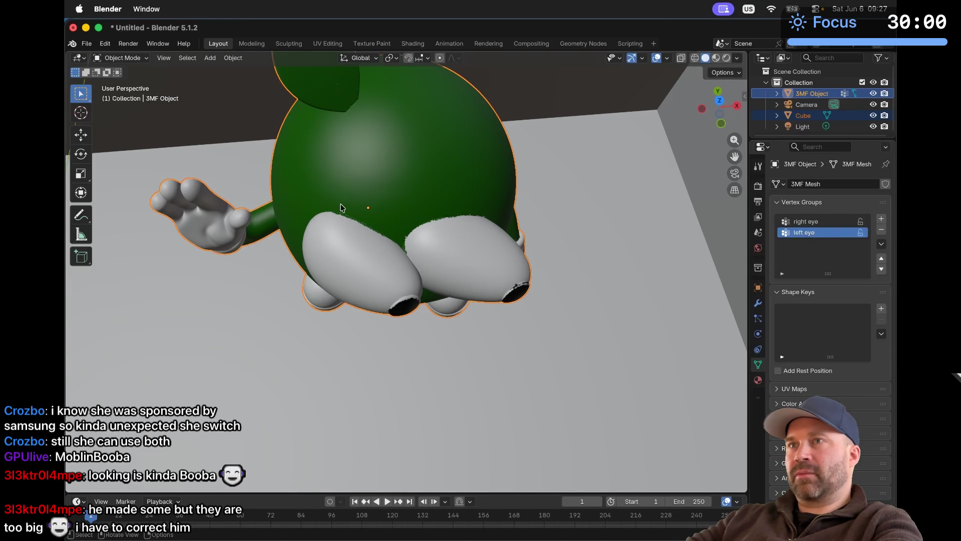
click(129, 59)
click(129, 82)
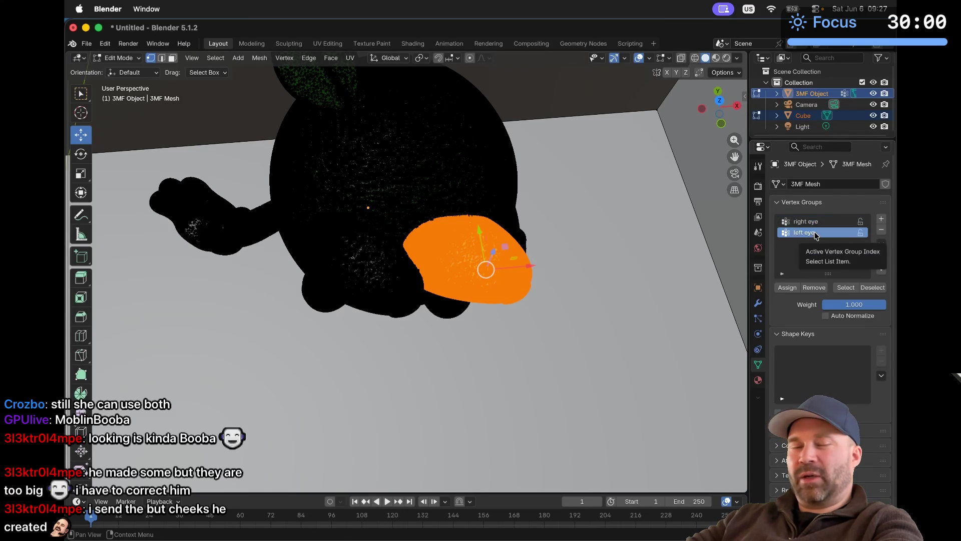
click(134, 63)
click(132, 69)
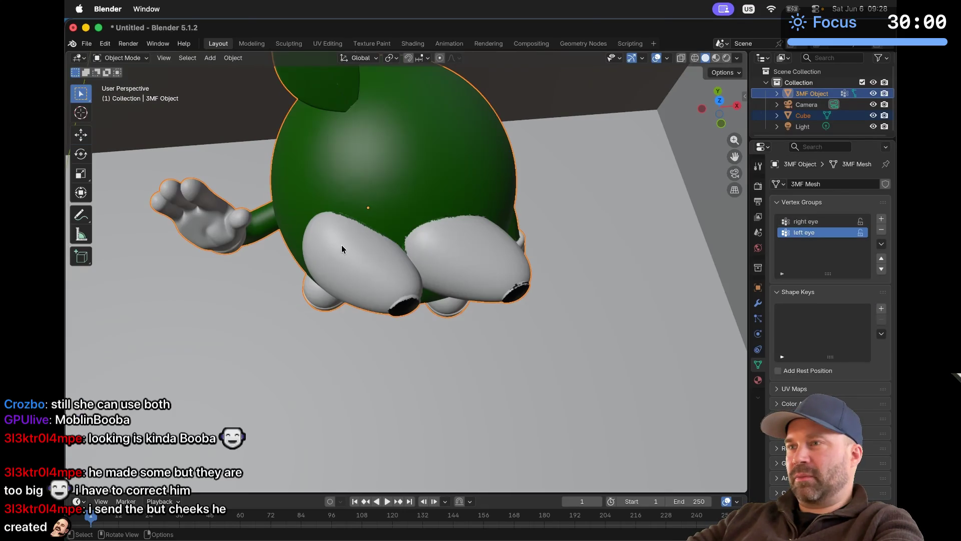
scroll(342, 245, up, 10)
scroll(341, 249, up, 10)
key(super+Tab)
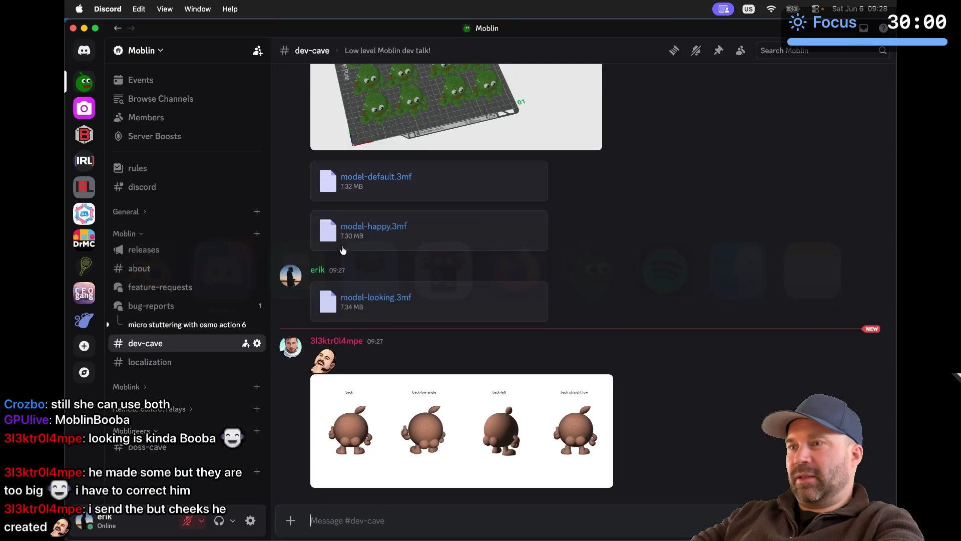
click(457, 385)
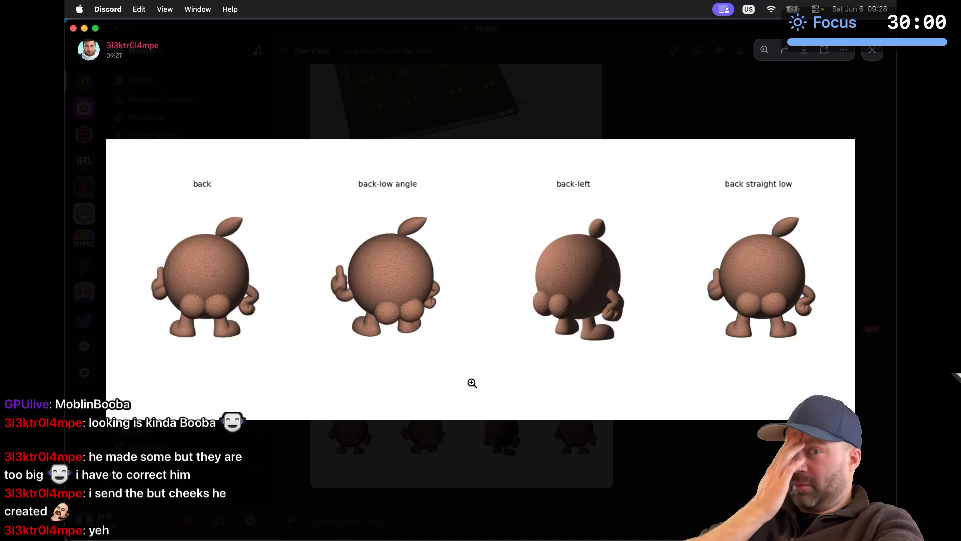
key(Escape)
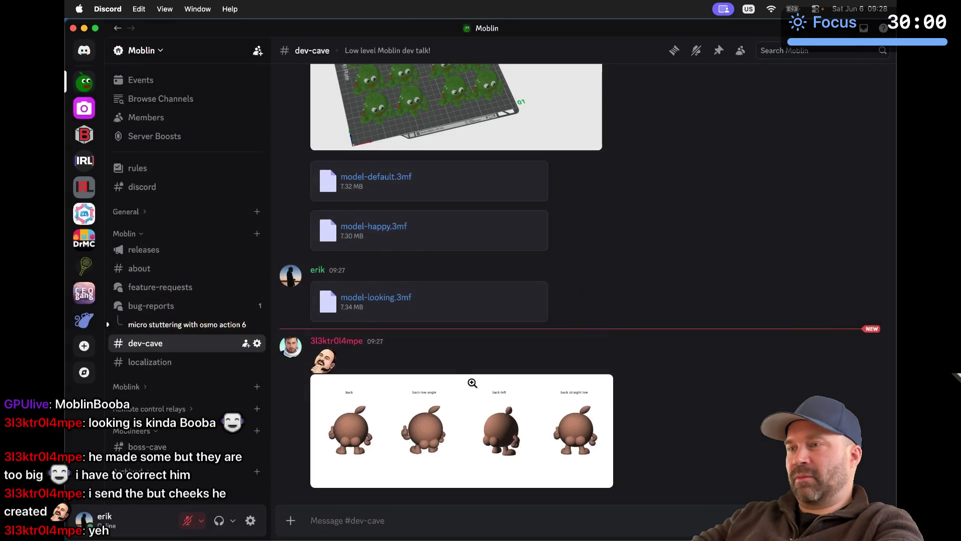
click(406, 429)
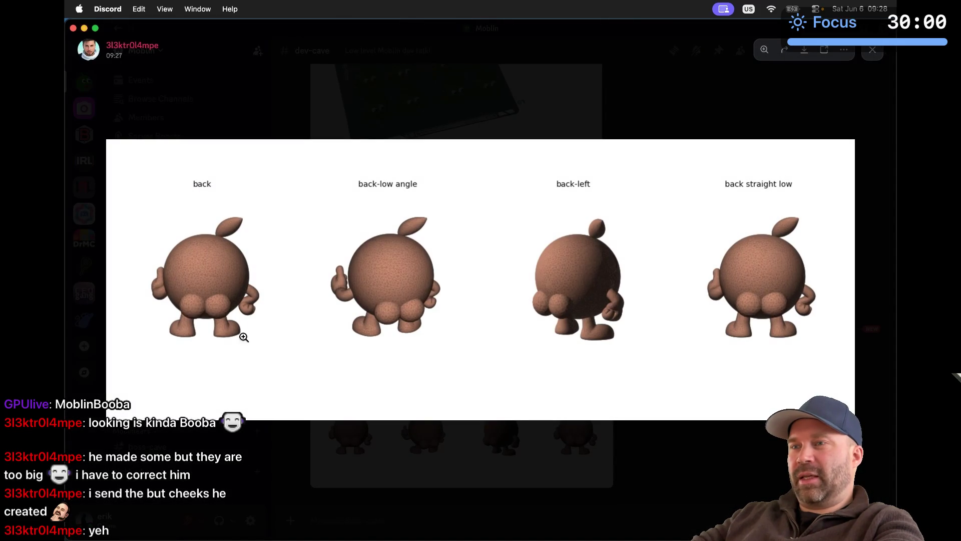
key(Escape)
scroll(352, 323, up, 10)
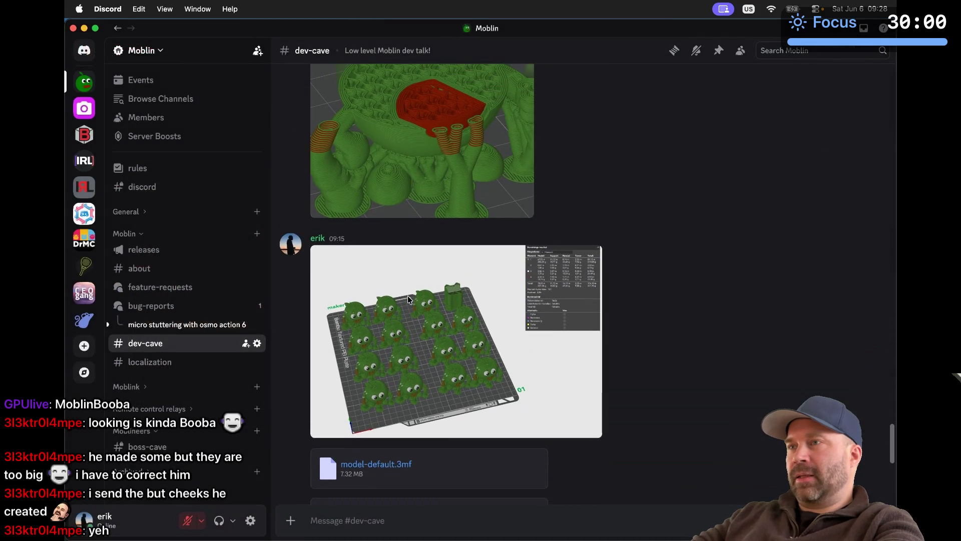
key(super+Tab)
key(super+Tab)
key(super+Tab)
Step: Orbit to a level left side view of the mascot, then tilt down onto the textured plate
scroll(511, 294, down, 5)
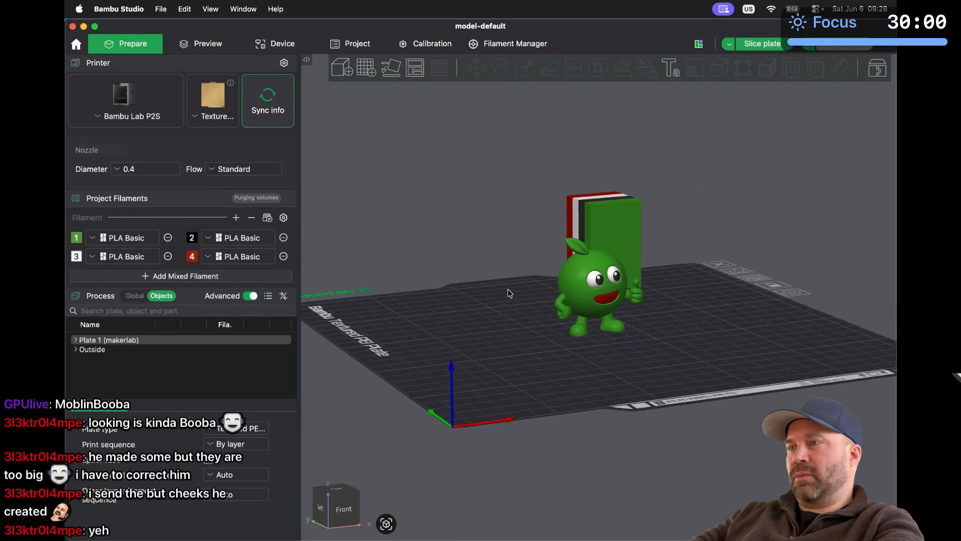
scroll(510, 293, up, 4)
drag(488, 384, 511, 379)
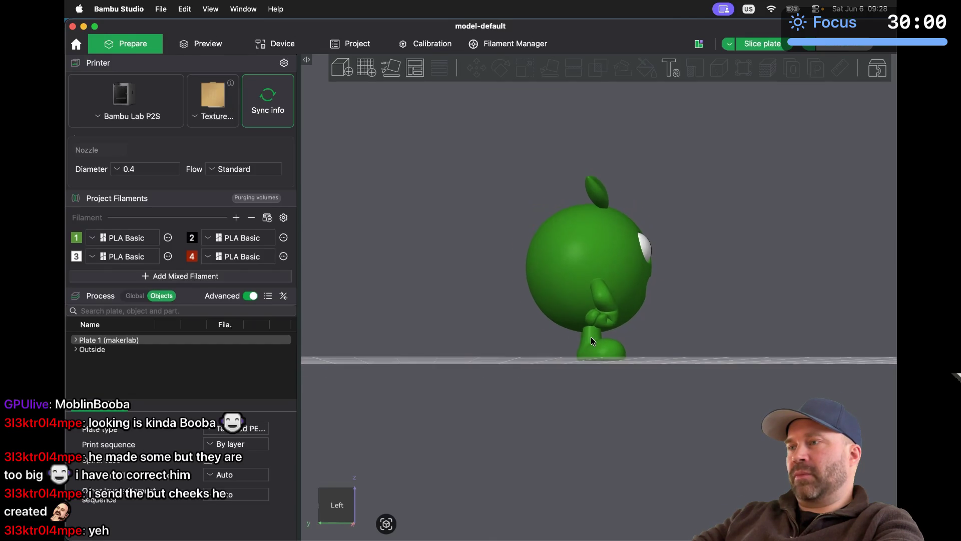
drag(591, 341, 592, 396)
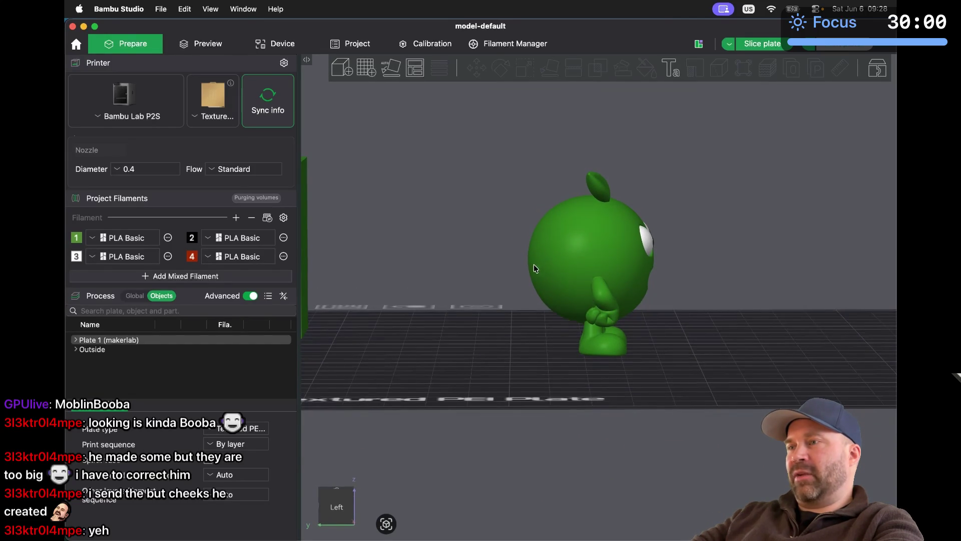
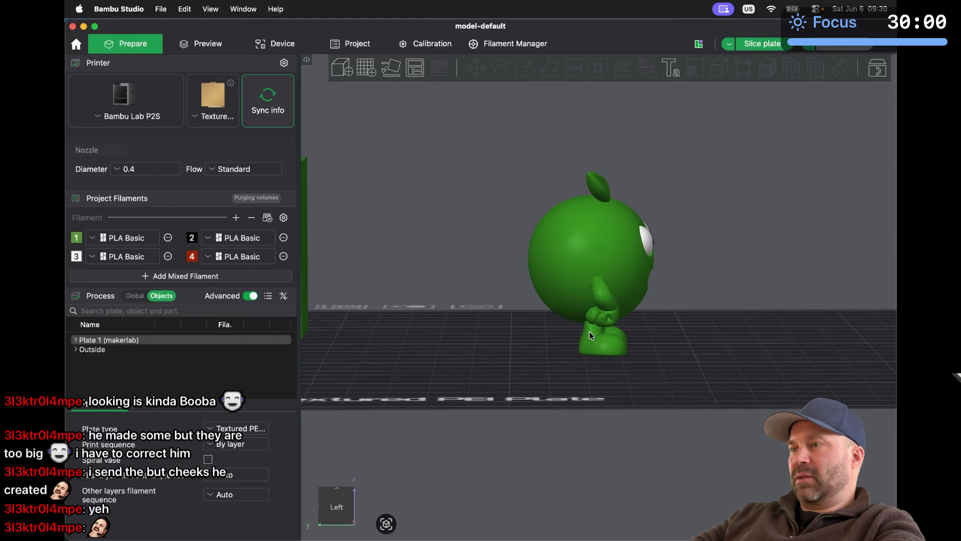
Step: Turn the Bambu Studio view to face the apple character's front, then switch toward Blender
drag(661, 326, 645, 324)
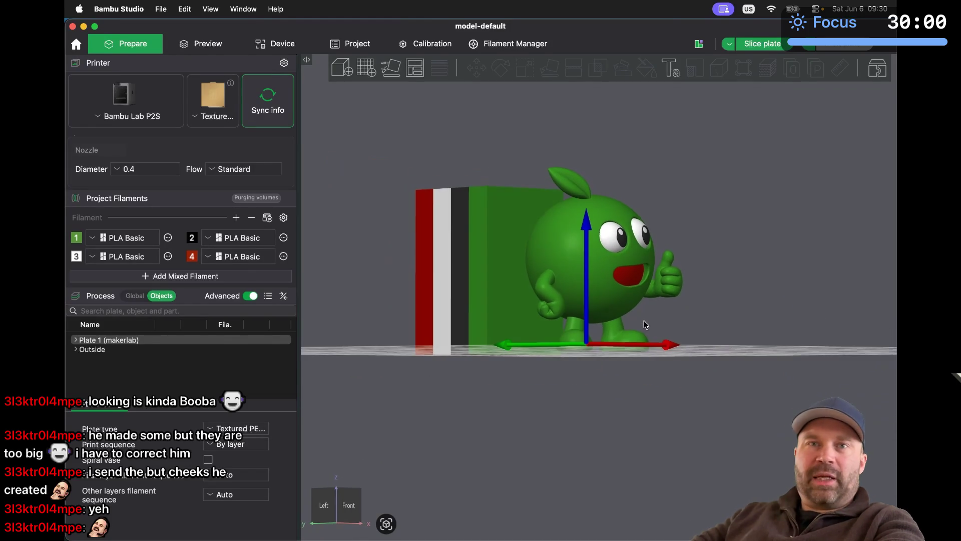
key(super+Tab)
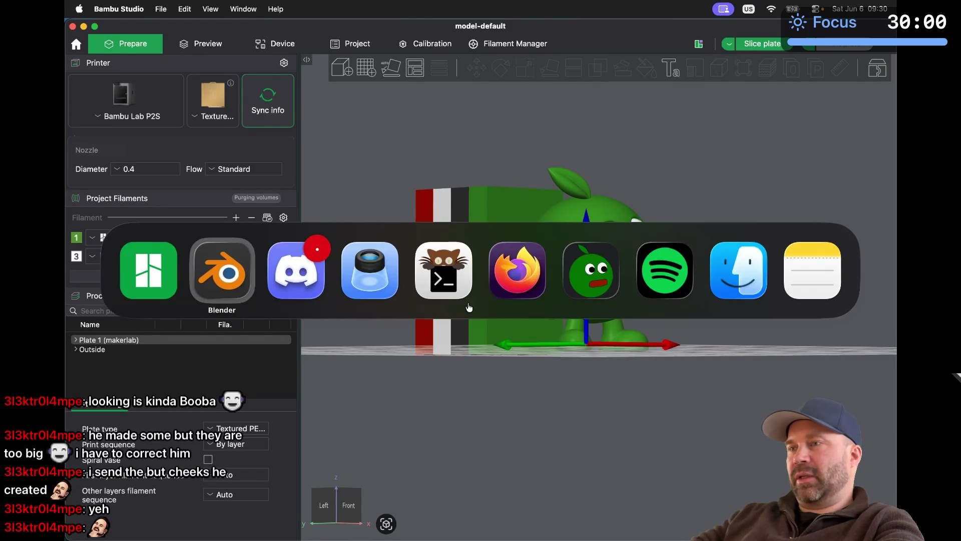
Step: Orbit around the imported apple mascot in Blender to view its side, back, top and front
scroll(432, 352, left, 10)
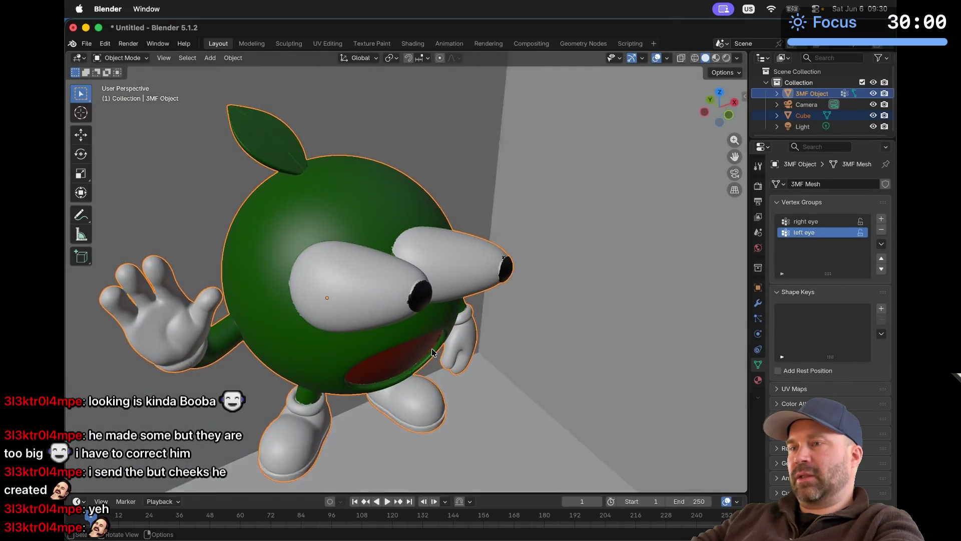
scroll(431, 352, left, 10)
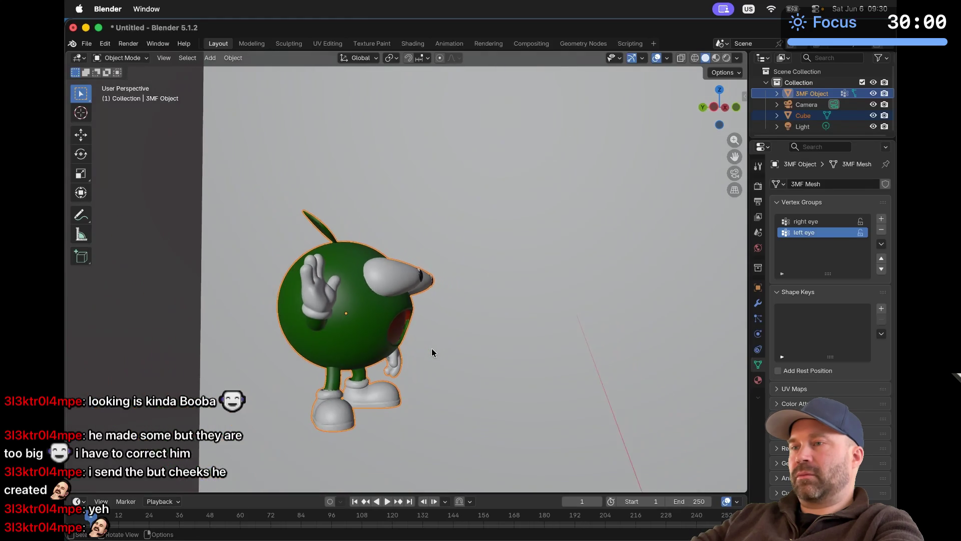
scroll(431, 353, down, 5)
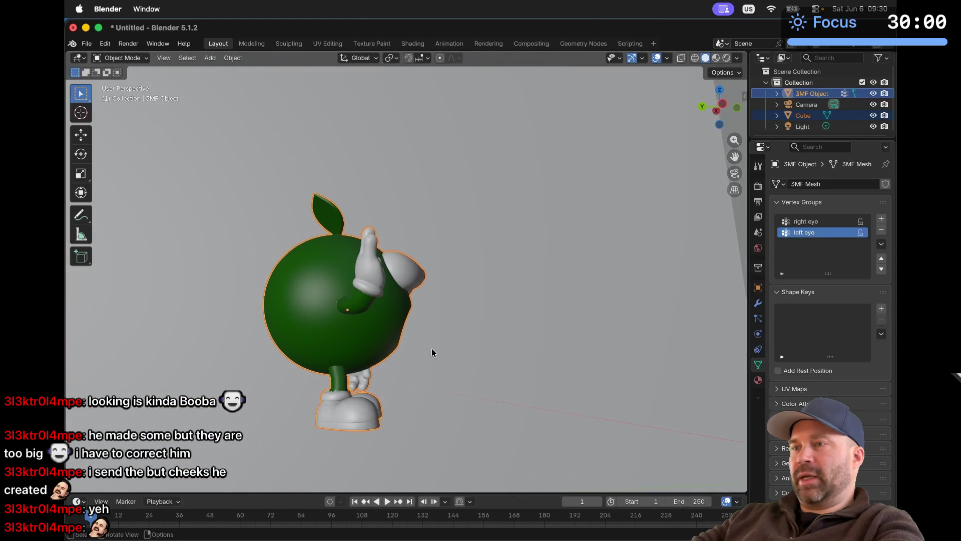
scroll(432, 349, left, 3)
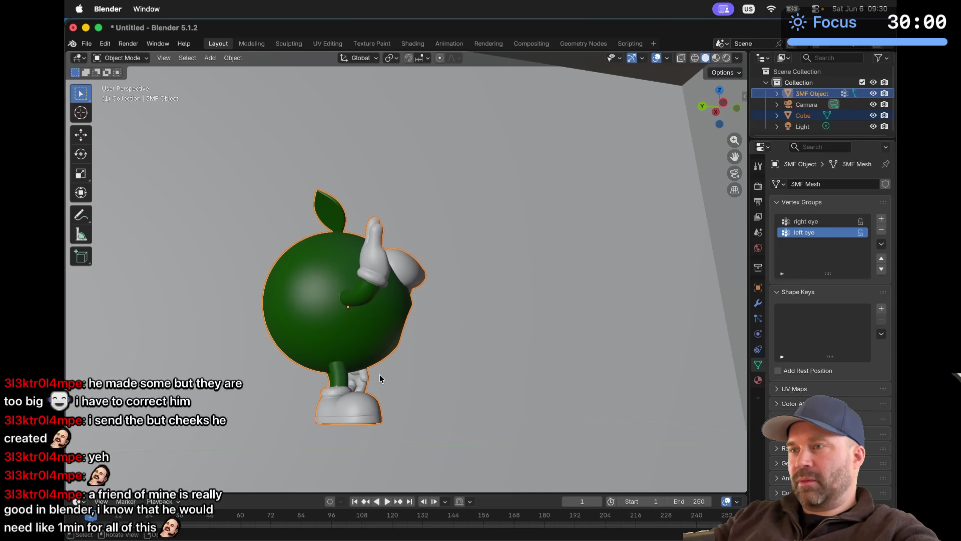
scroll(379, 374, down, 2)
scroll(379, 373, down, 3)
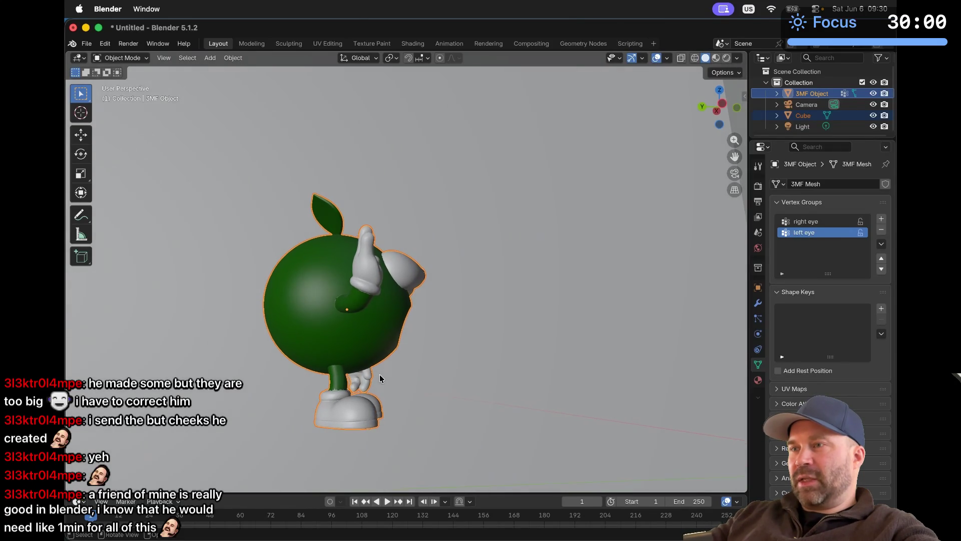
scroll(380, 374, right, 8)
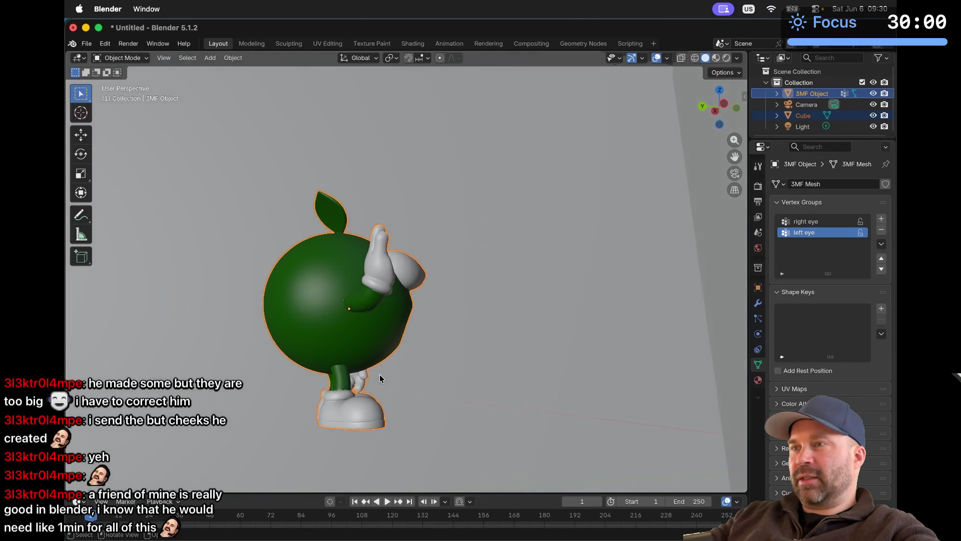
scroll(379, 374, down, 10)
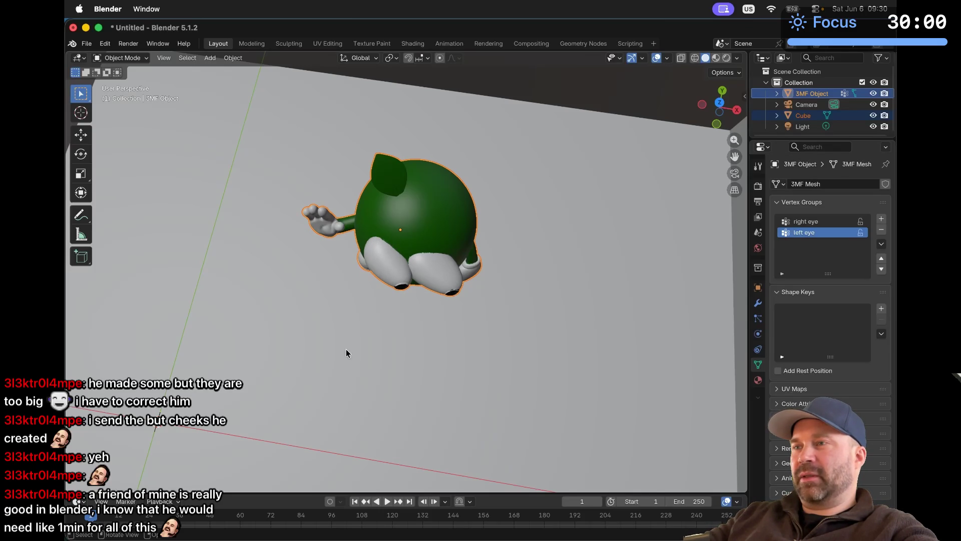
scroll(378, 294, up, 10)
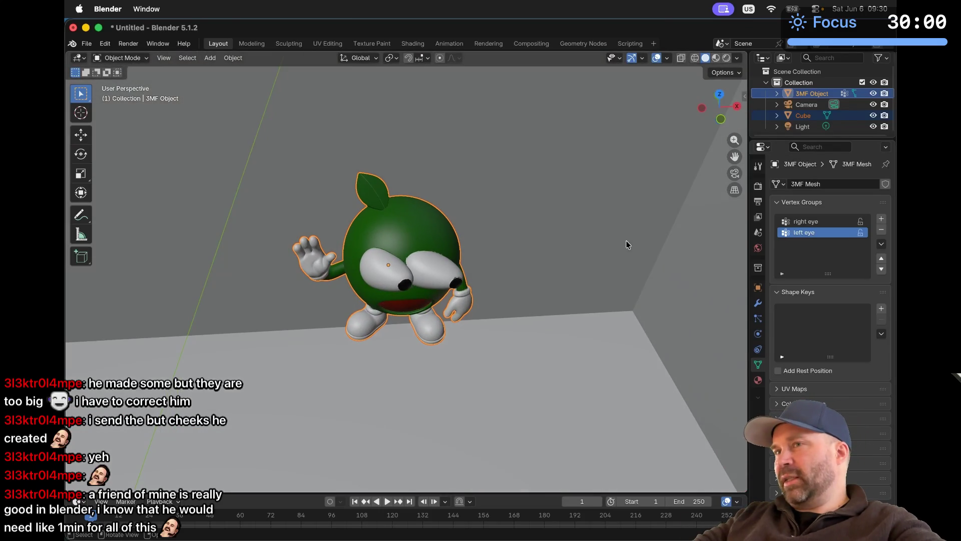
click(120, 58)
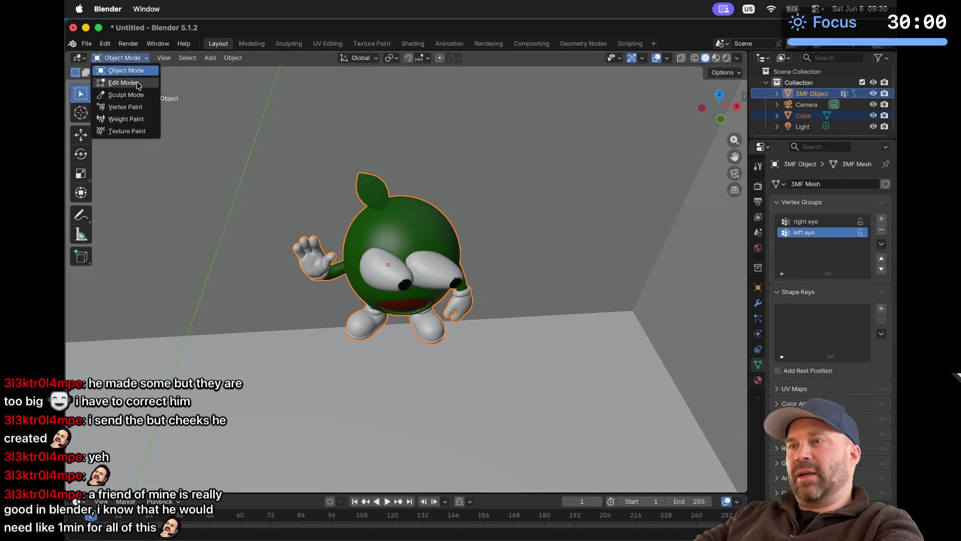
Step: Switch to Edit Mode and select the eye vertices through the right eye vertex group
click(118, 83)
scroll(310, 211, down, 8)
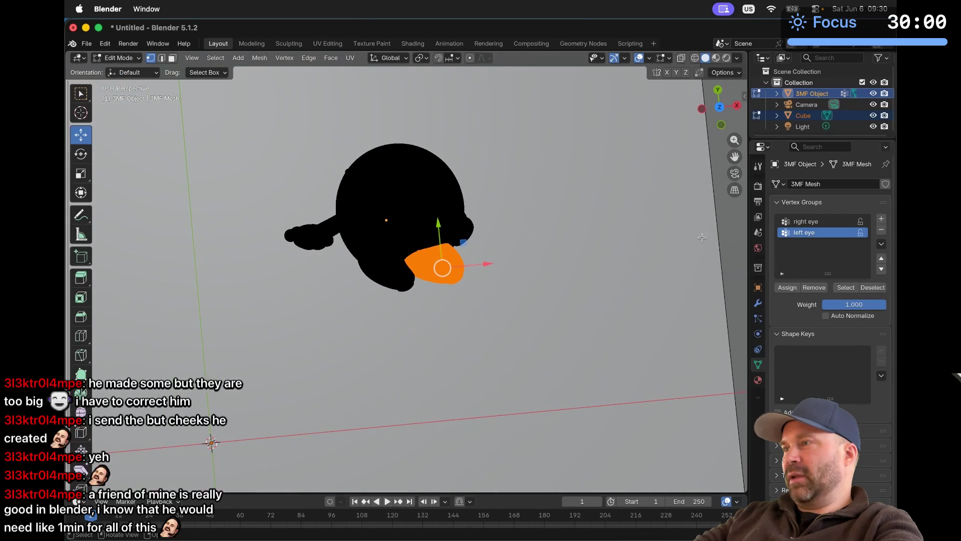
click(845, 288)
click(806, 221)
click(845, 287)
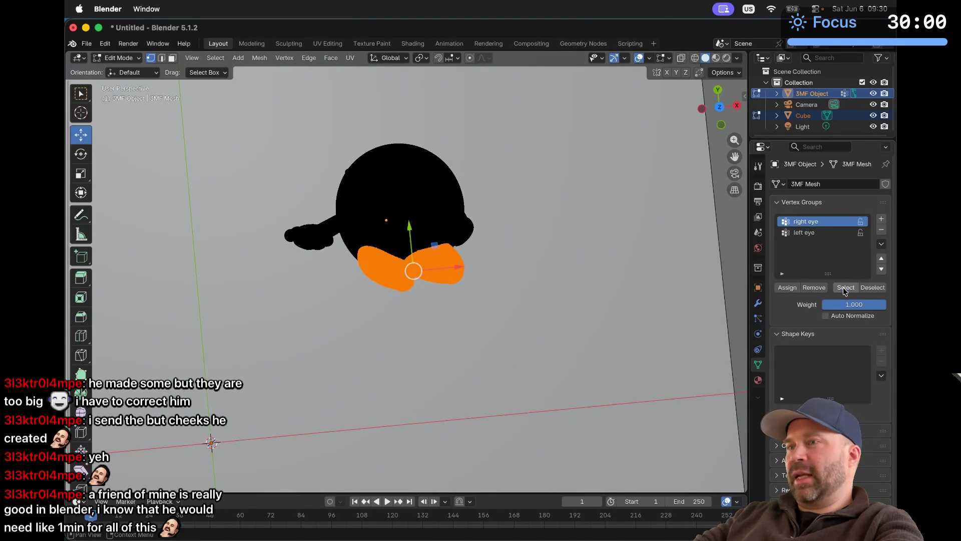
Step: Rotate the selected eyes a few degrees around the Z axis, then deselect them
scroll(415, 270, up, 6)
scroll(419, 275, up, 5)
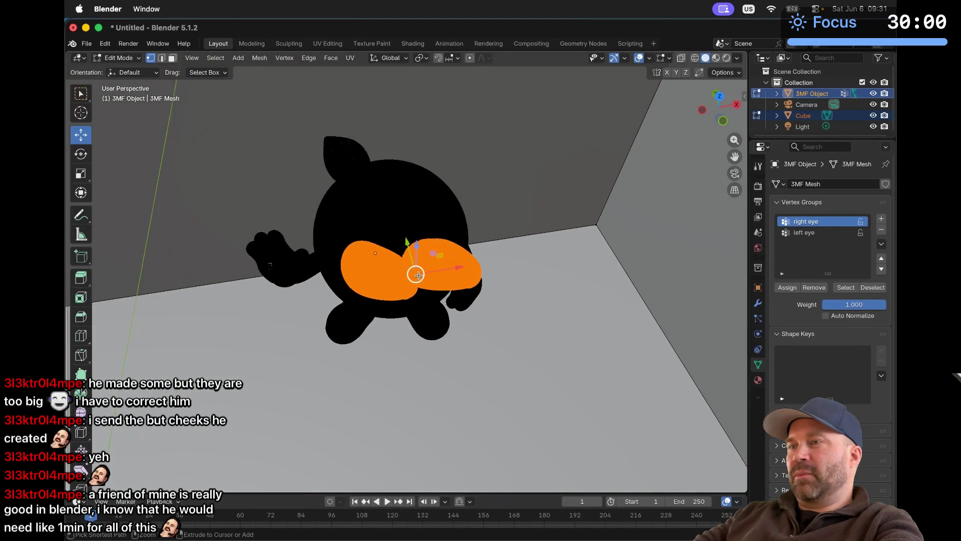
scroll(419, 275, up, 3)
scroll(419, 276, up, 3)
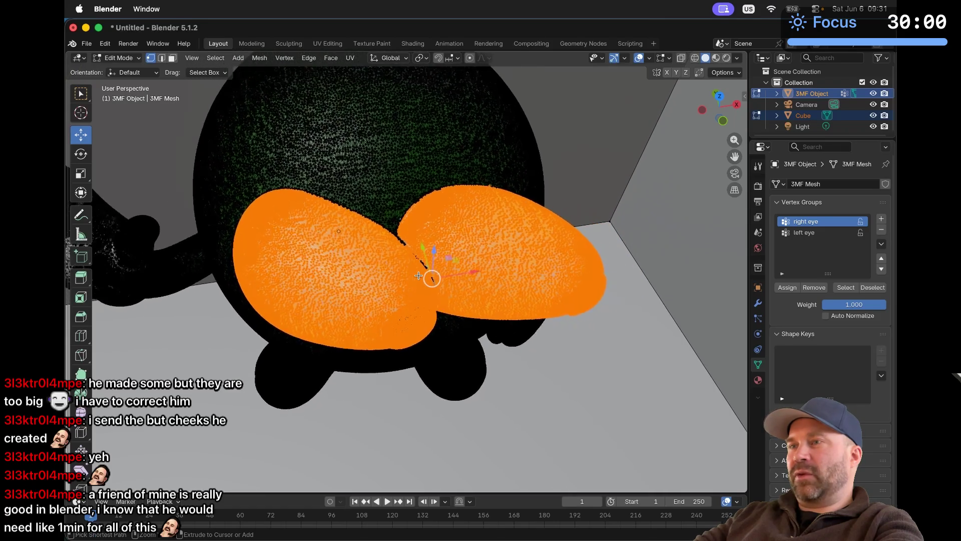
click(82, 155)
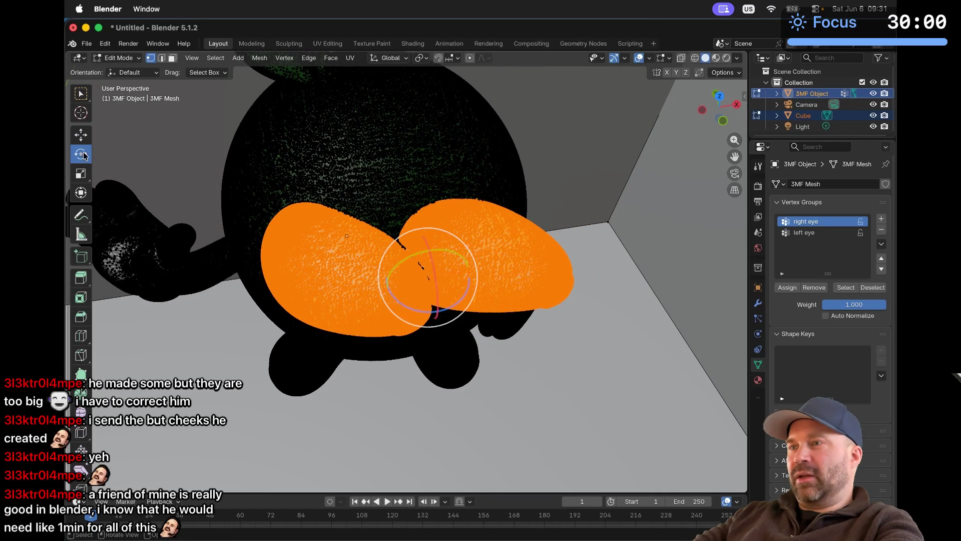
mouse_move(419, 312)
mouse_down()
mouse_move(333, 308)
mouse_move(437, 269)
mouse_move(399, 351)
mouse_move(365, 339)
mouse_move(389, 354)
mouse_move(398, 347)
mouse_up()
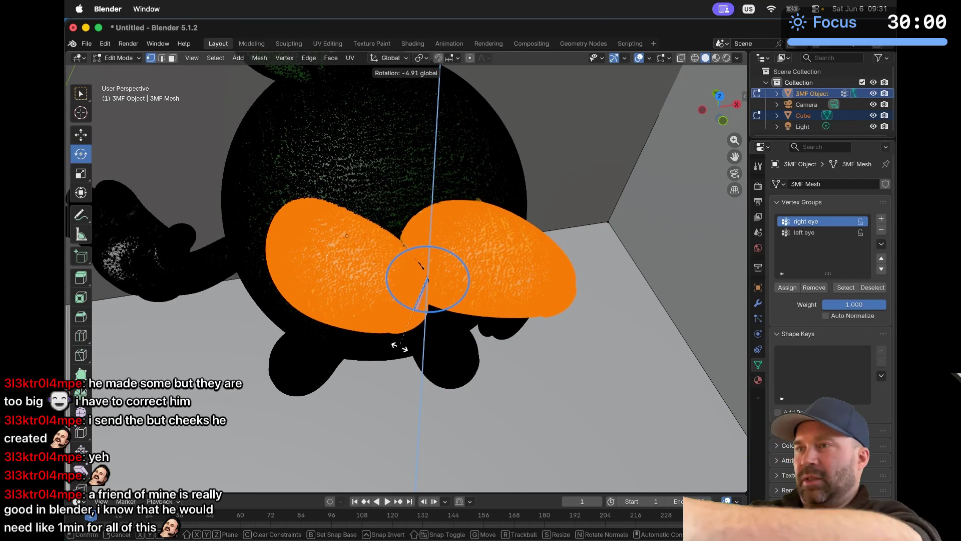
drag(399, 346, 409, 345)
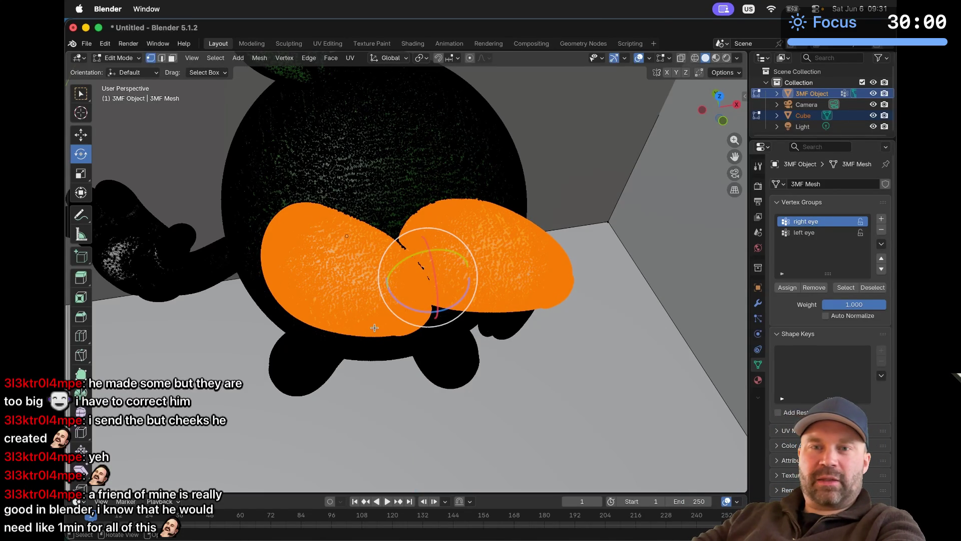
click(570, 379)
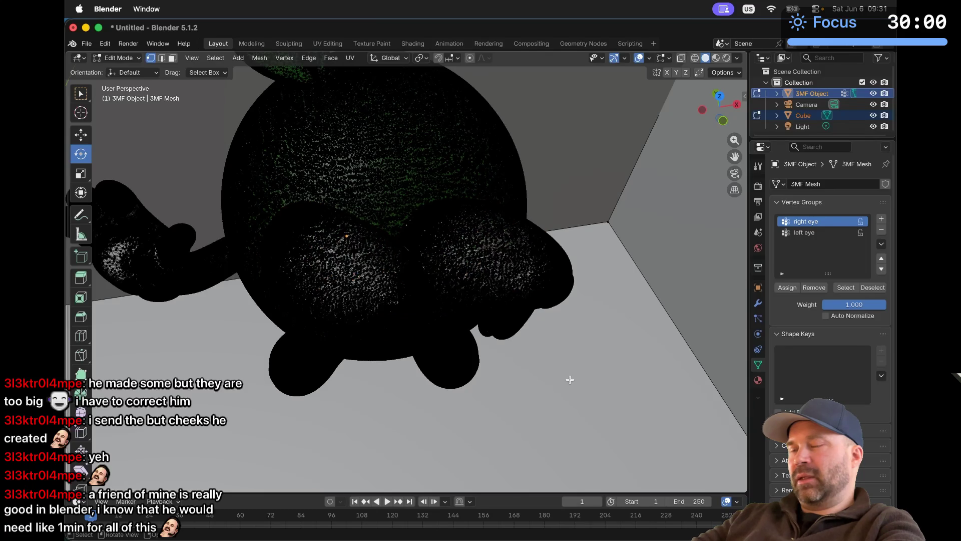
scroll(569, 379, up, 10)
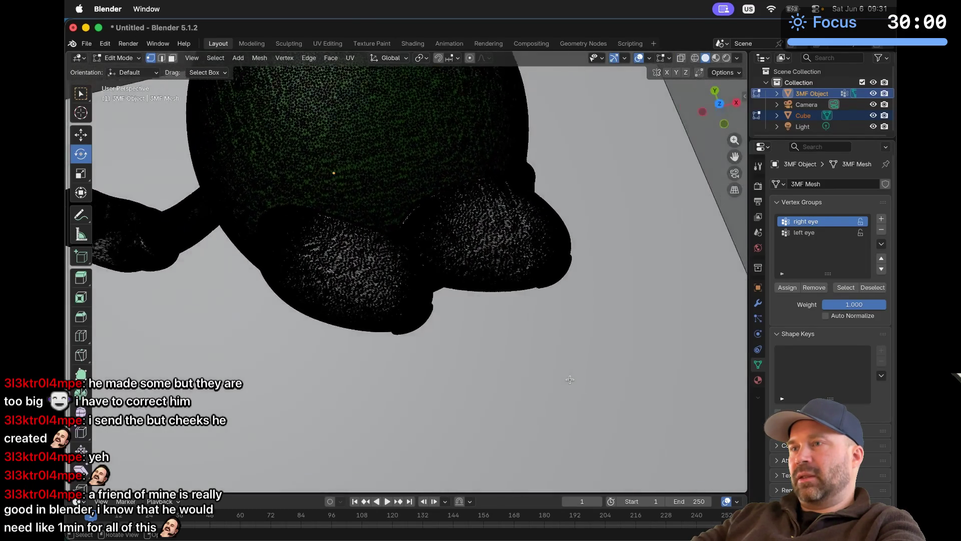
scroll(569, 379, up, 3)
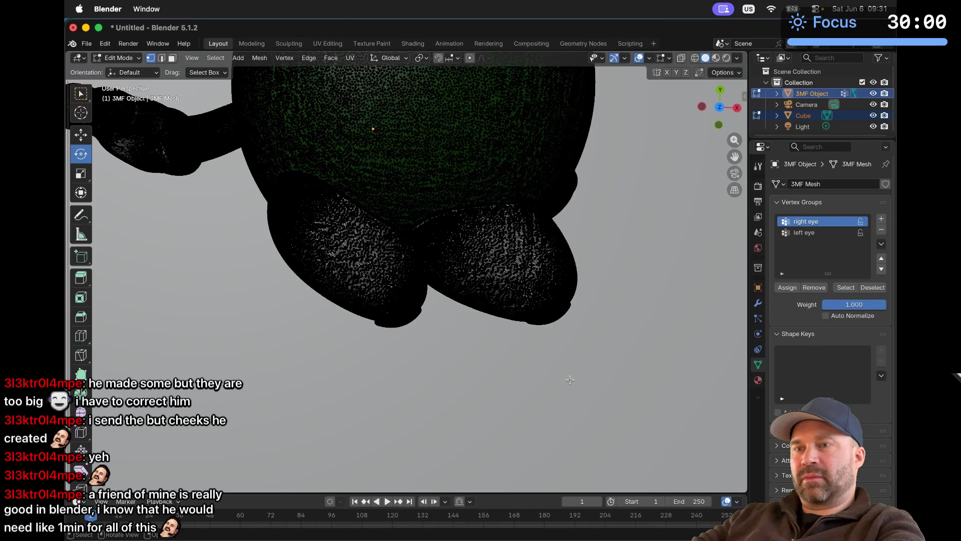
Step: Browse the Modeling, Sculpting, UV Editing, Texture Paint, Shading and Animation workspaces, then return to Layout
click(252, 44)
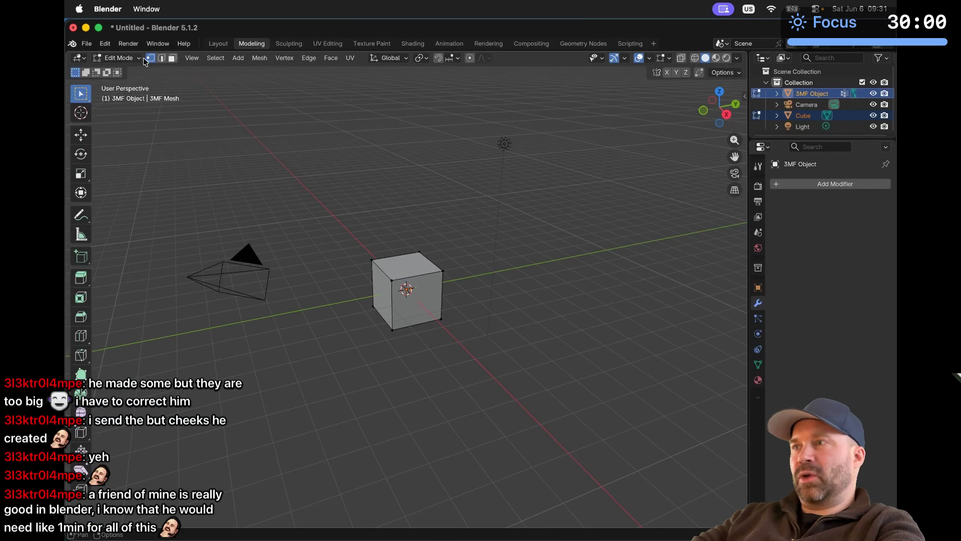
click(281, 45)
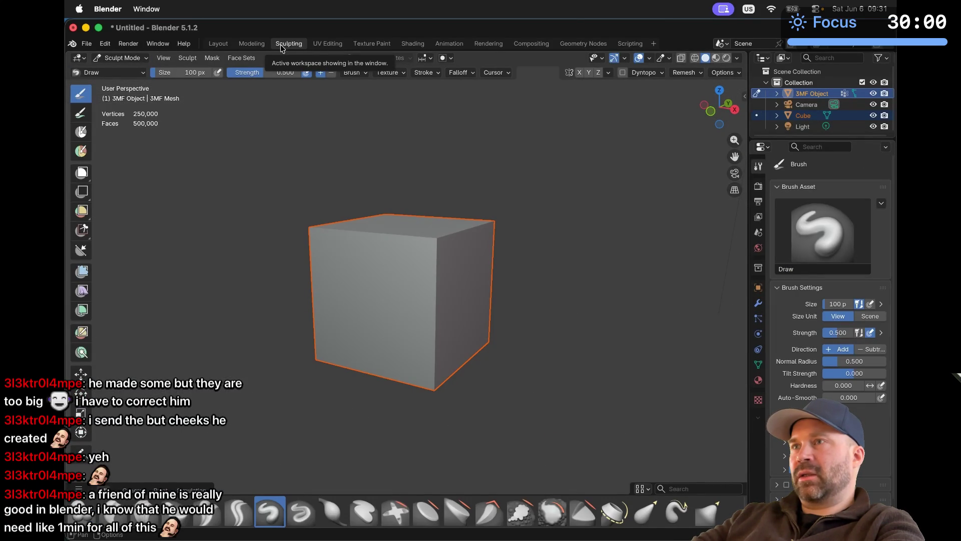
click(328, 45)
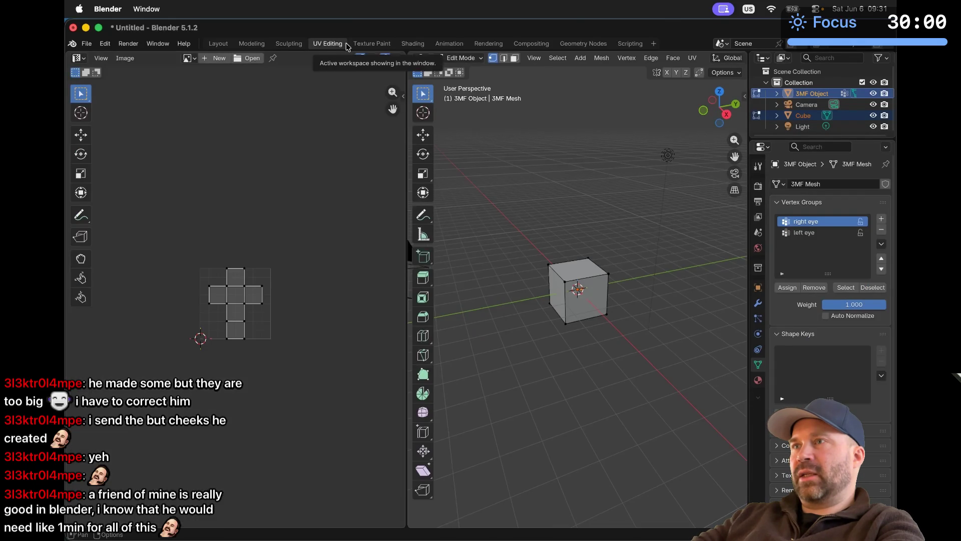
click(372, 44)
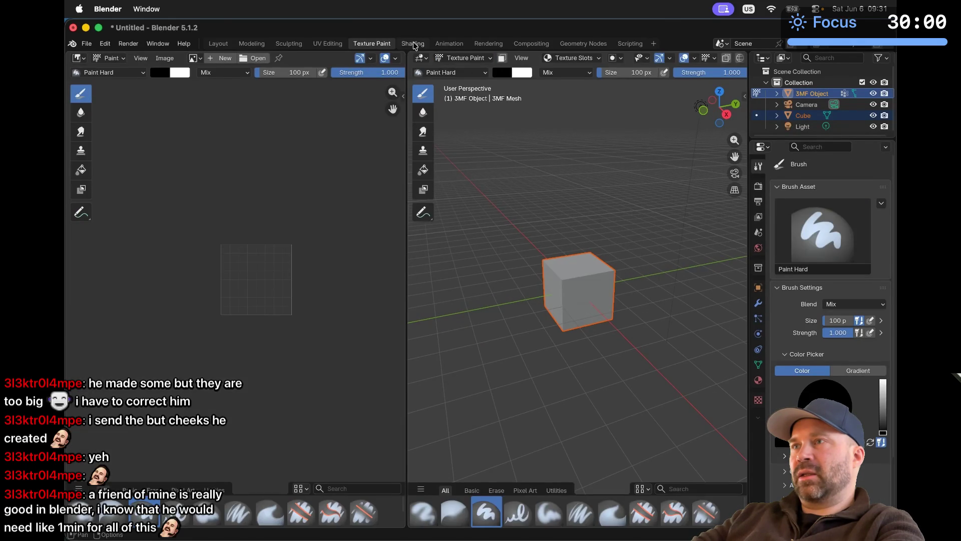
click(413, 44)
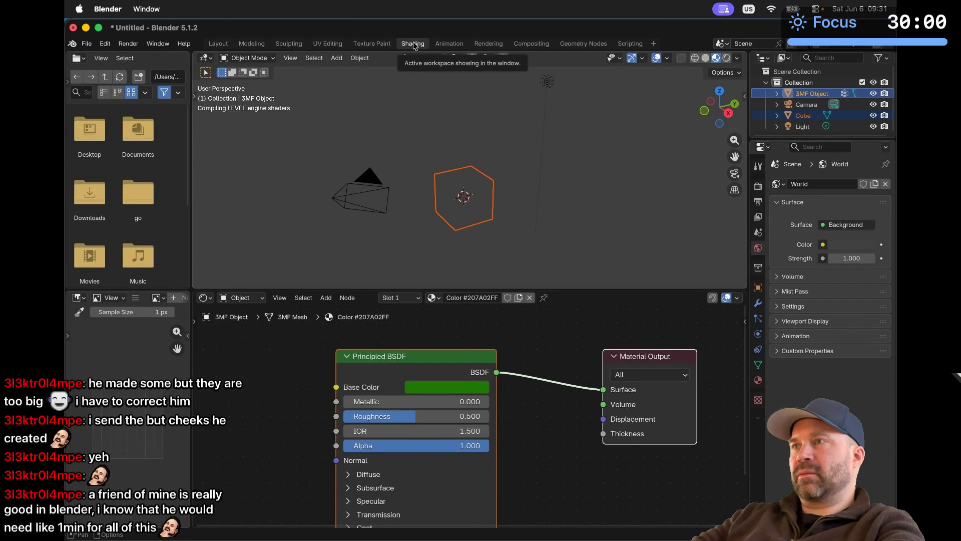
click(469, 44)
click(227, 45)
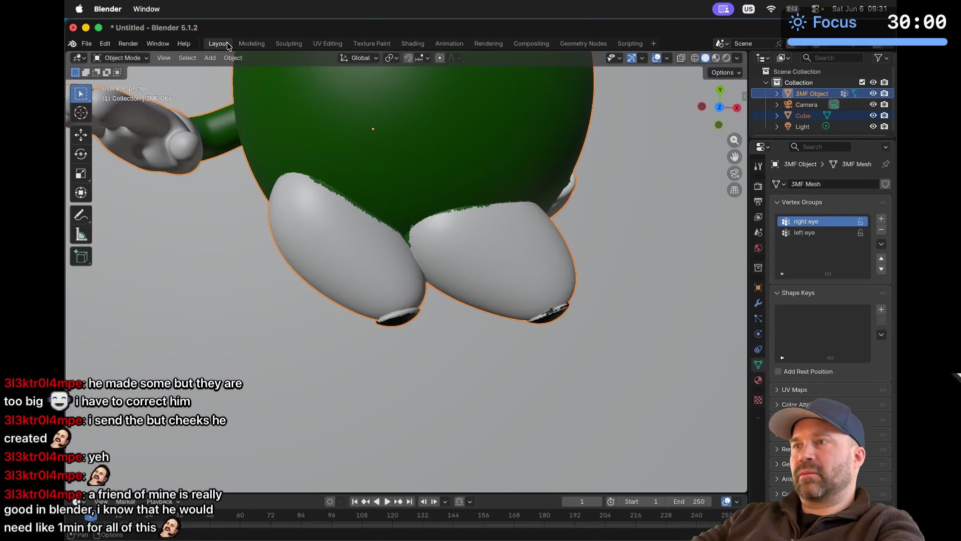
Step: Zoom out to show the whole apple mascot and put its 3MF Object into Edit Mode
middle_drag(317, 184, 319, 189)
scroll(319, 189, down, 4)
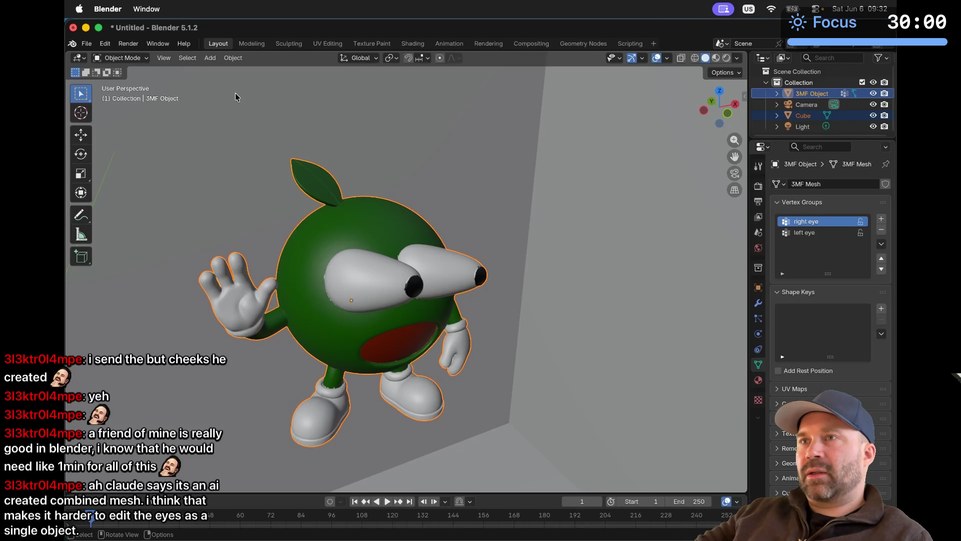
click(122, 57)
click(125, 84)
Step: Orbit and zoom in close on the dense triangulated mesh around the eyes
middle_drag(364, 285, 365, 286)
scroll(366, 285, left, 10)
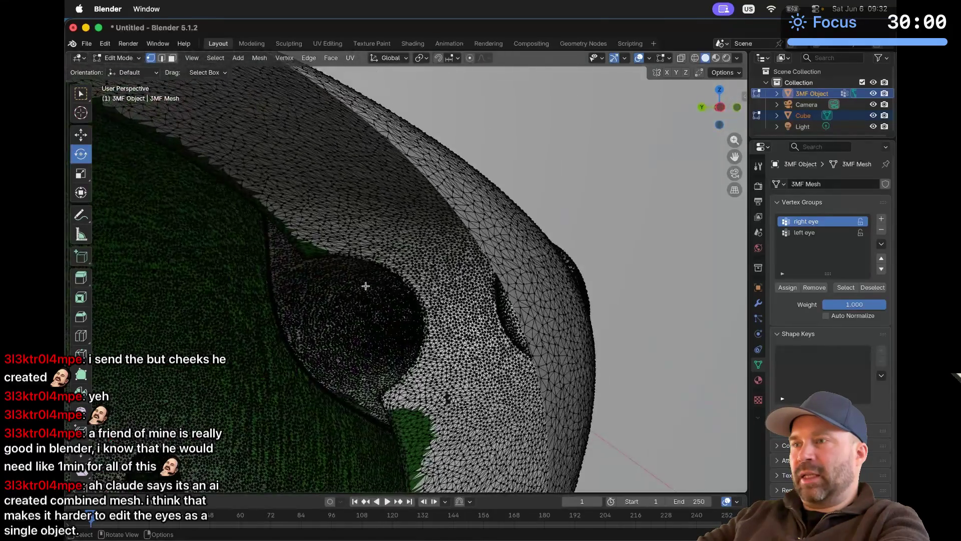
scroll(365, 286, left, 10)
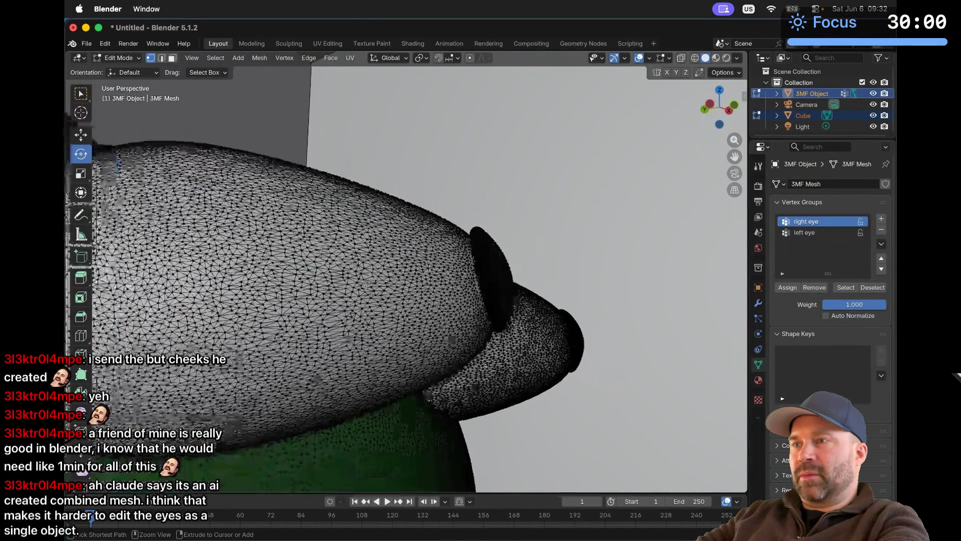
scroll(365, 286, left, 2)
scroll(365, 285, left, 15)
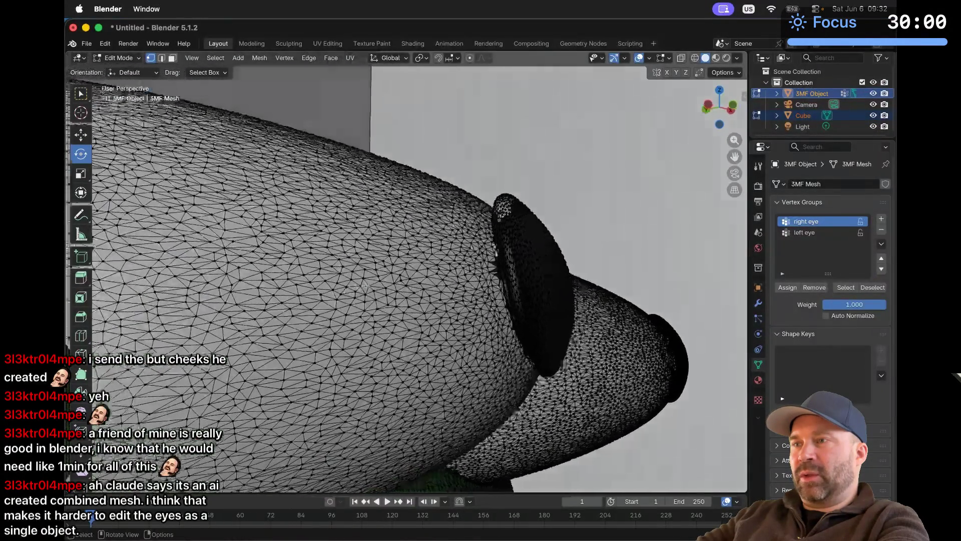
scroll(365, 286, left, 10)
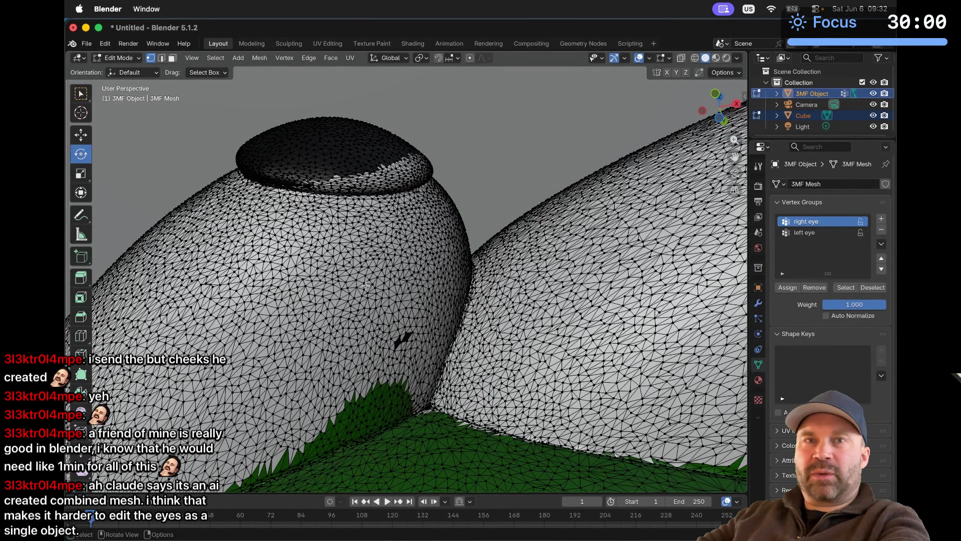
scroll(365, 286, left, 10)
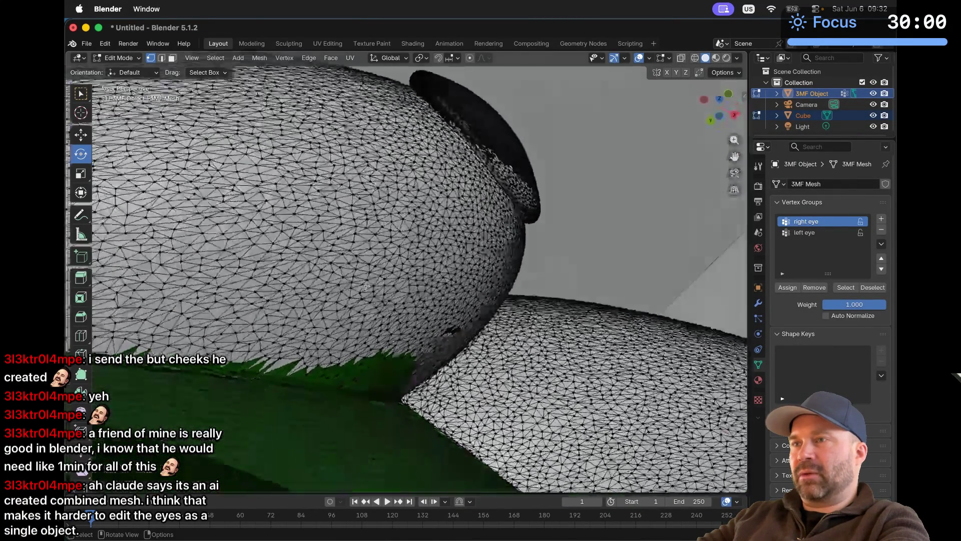
scroll(365, 286, left, 10)
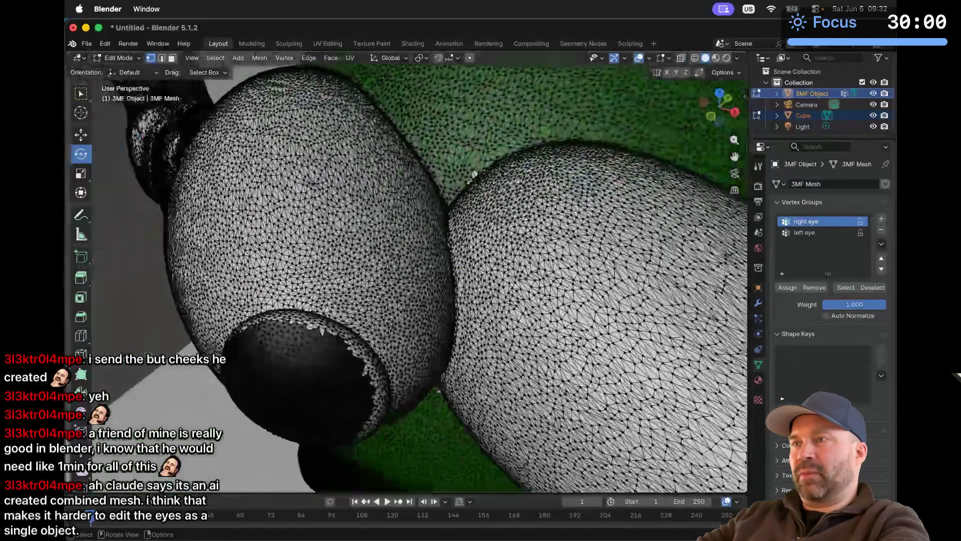
scroll(366, 286, left, 10)
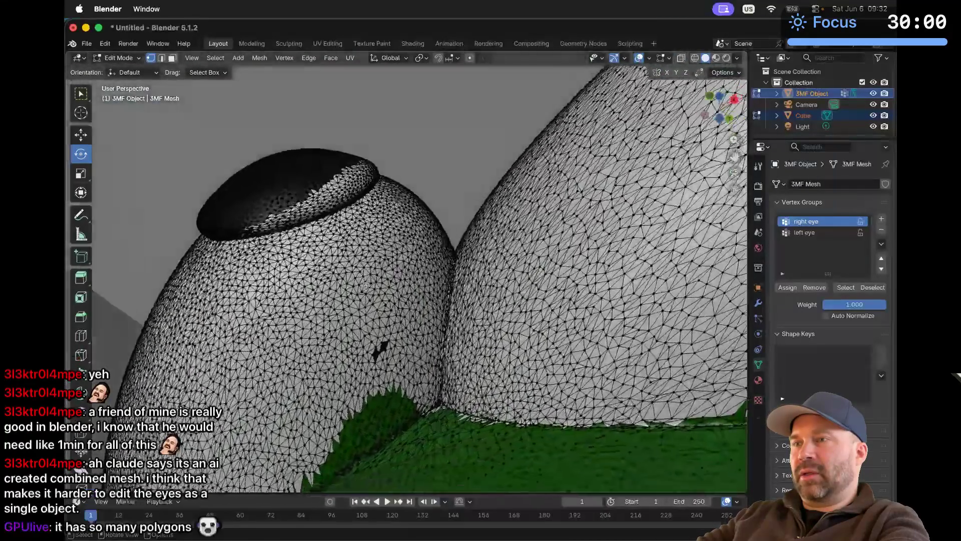
scroll(365, 285, up, 5)
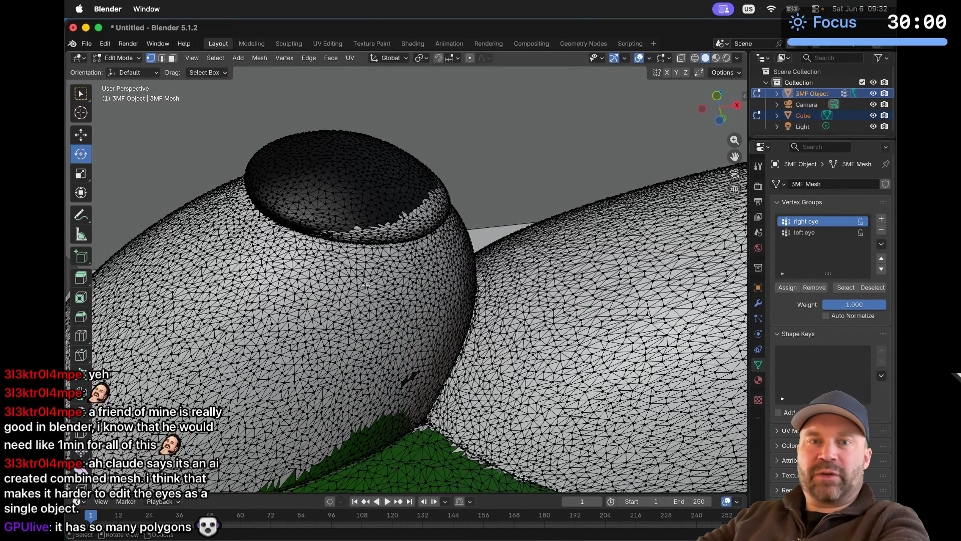
scroll(365, 286, down, 10)
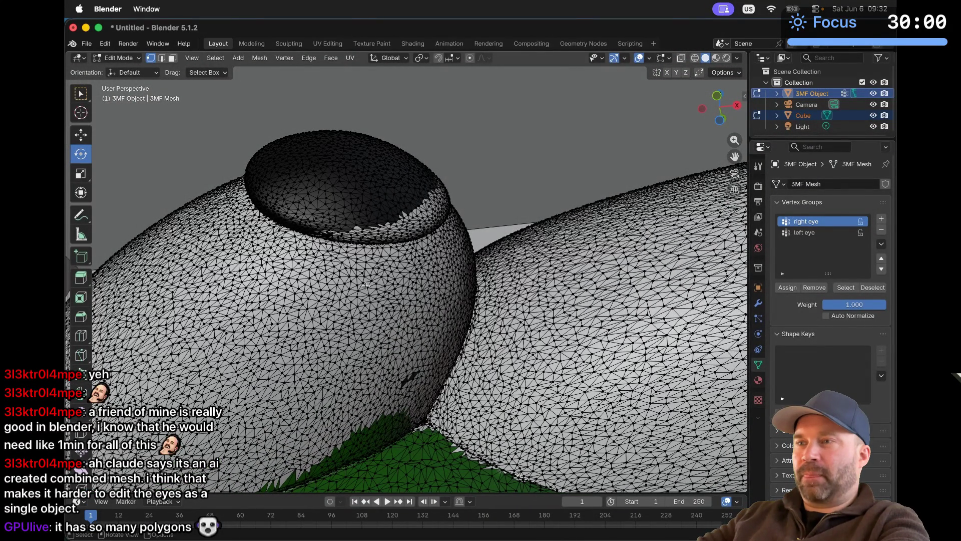
scroll(365, 285, up, 5)
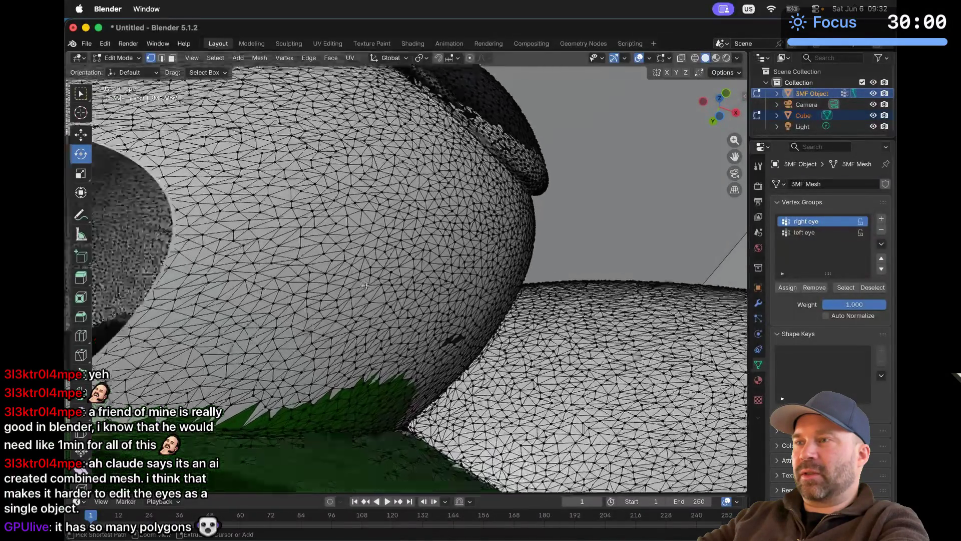
scroll(366, 286, up, 10)
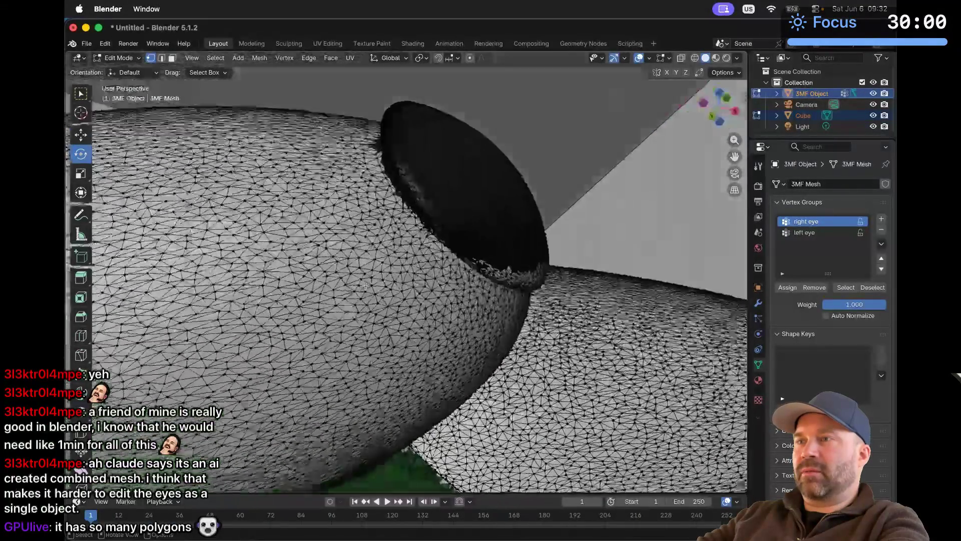
scroll(365, 286, up, 10)
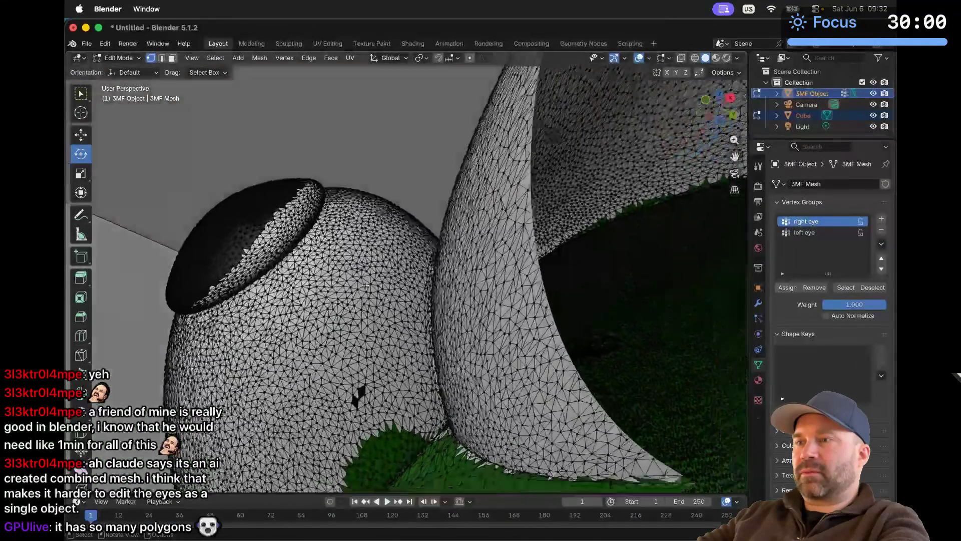
scroll(365, 286, up, 10)
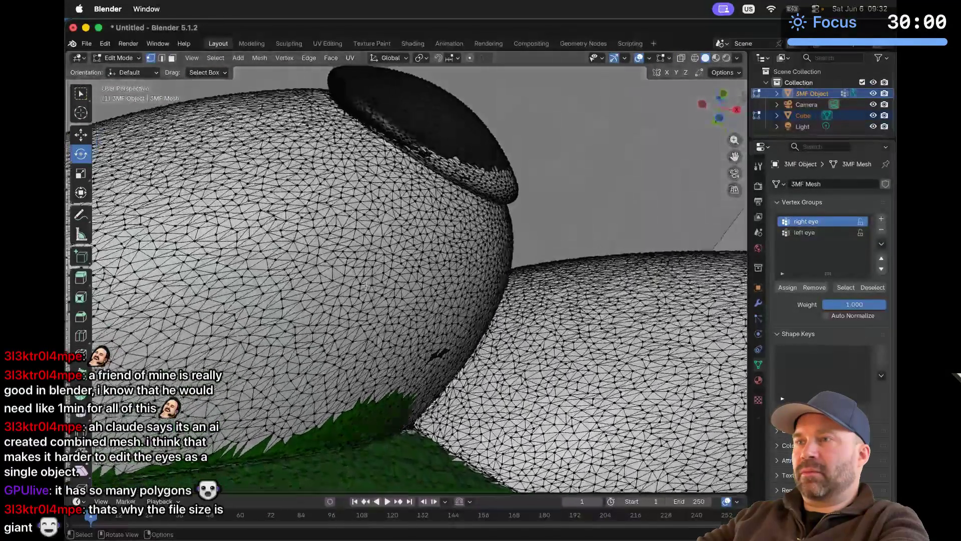
scroll(366, 286, up, 10)
scroll(366, 286, up, 10)
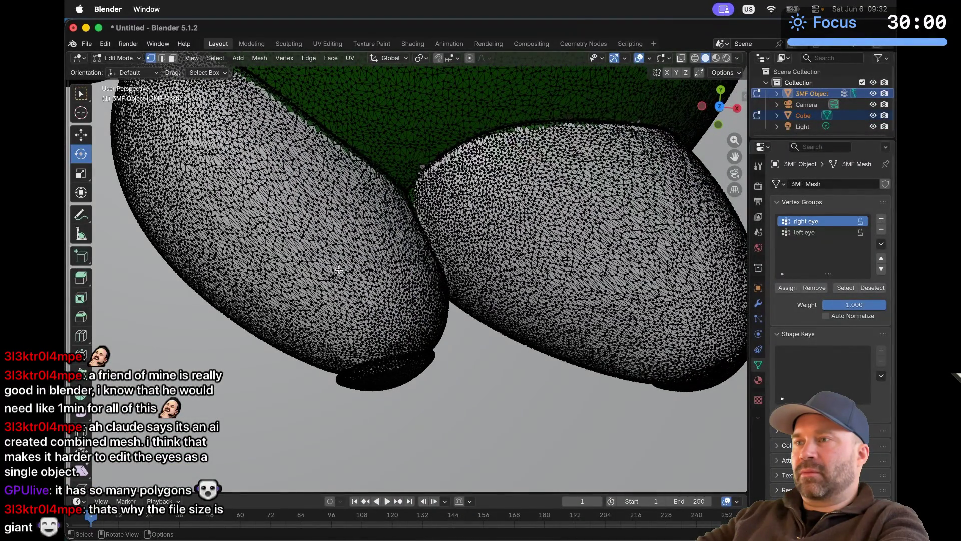
Step: Box-select a square block, a lower area and a vertical strip of vertices on the left eye
click(319, 260)
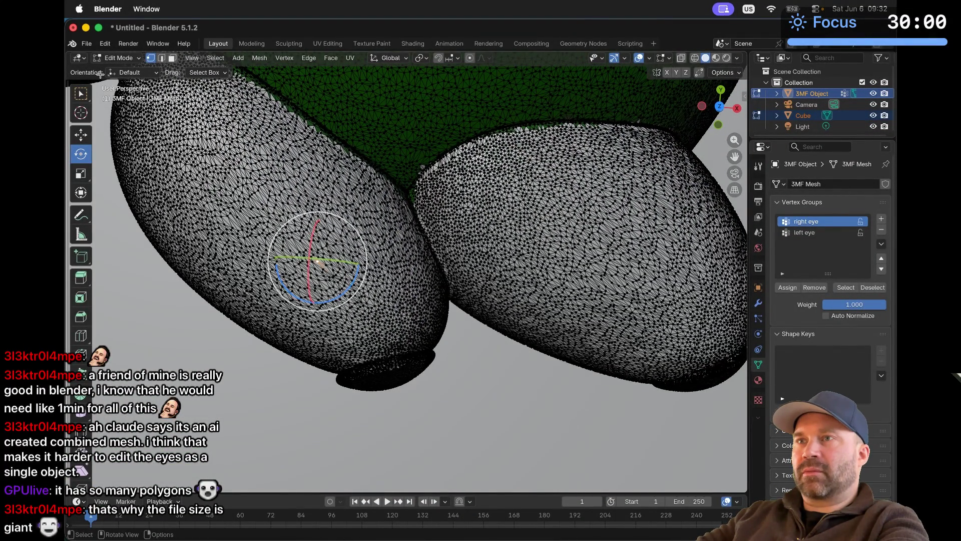
key(w)
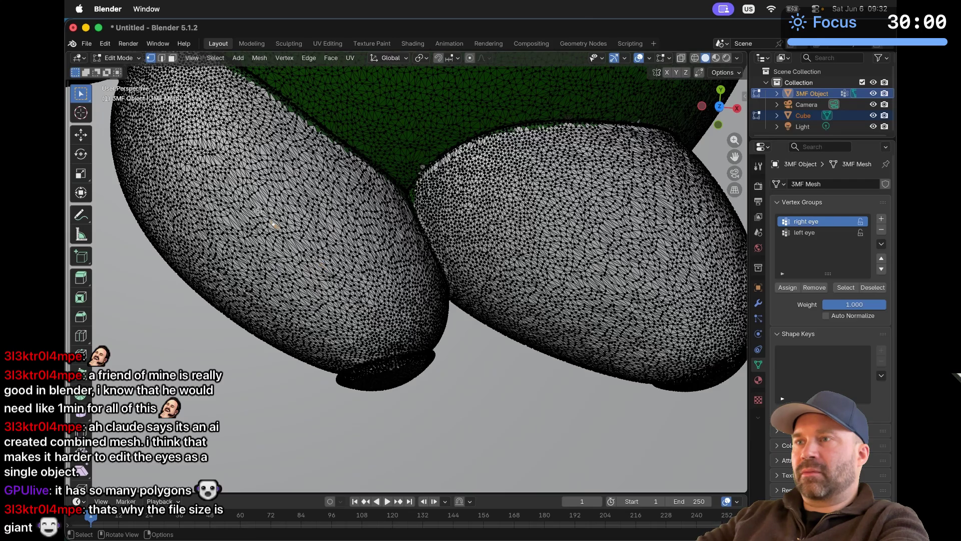
drag(257, 211, 315, 275)
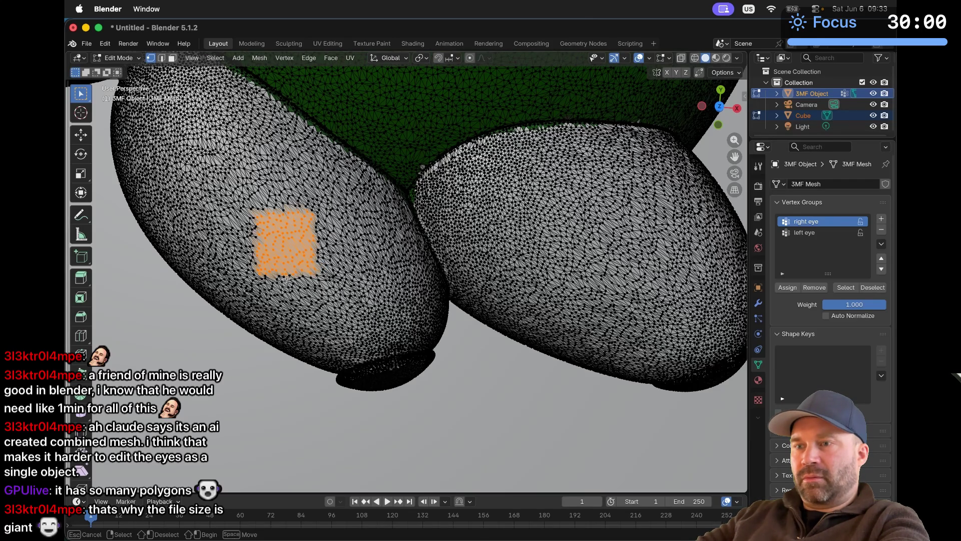
drag(269, 299, 367, 334)
mouse_move(255, 373)
mouse_down()
mouse_move(265, 236)
mouse_move(290, 235)
mouse_up()
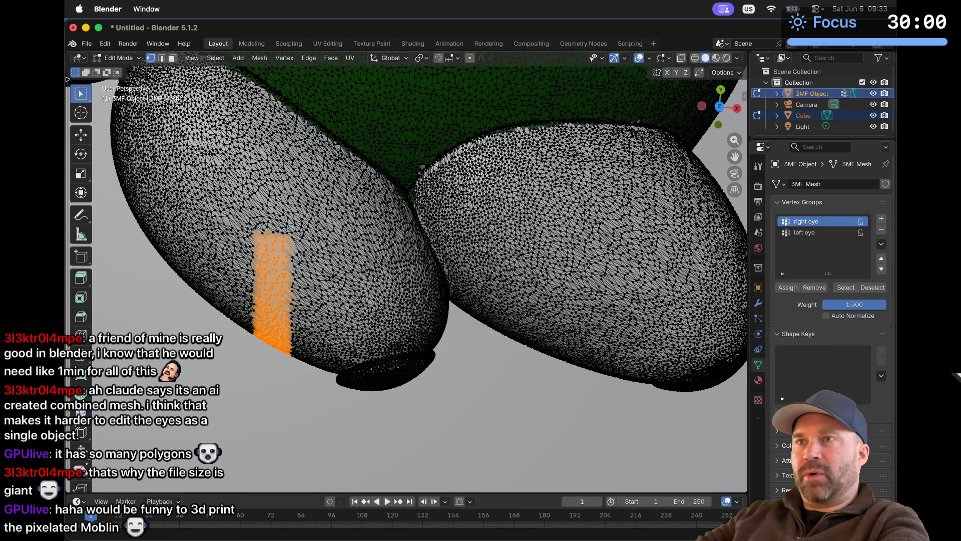
Step: Place the 3D cursor on the eye surface, reselect a single vertex, then switch to kitty
click(81, 113)
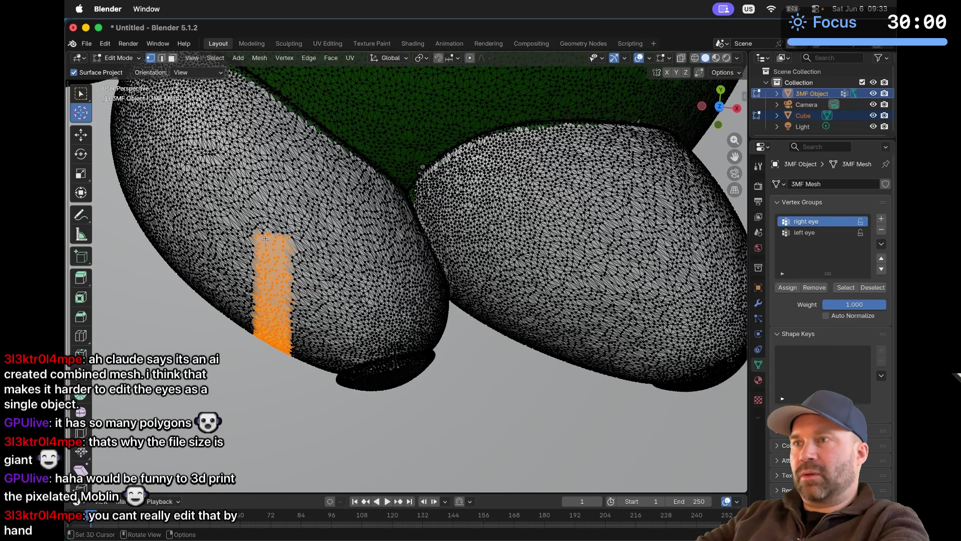
ctrl+scroll(321, 254, down, 3)
scroll(321, 254, down, 5)
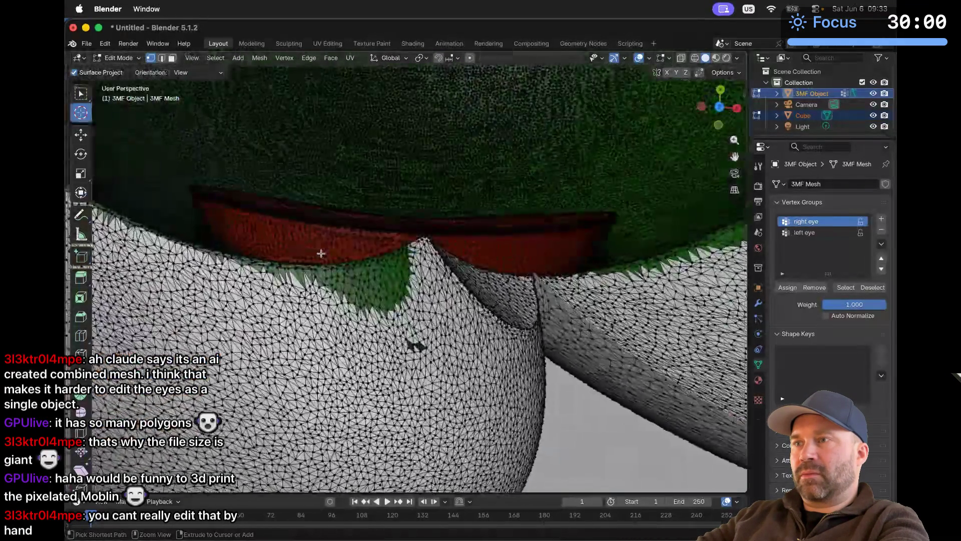
scroll(322, 253, down, 5)
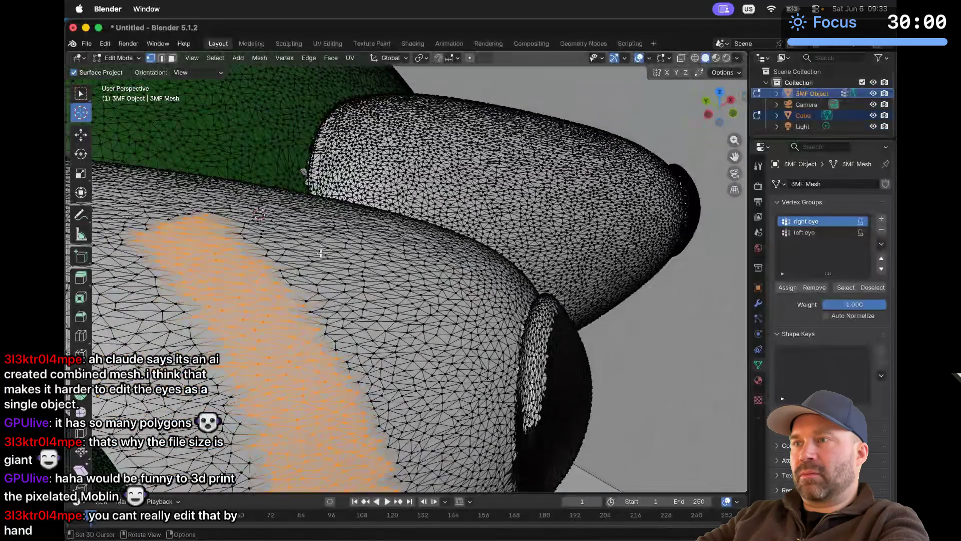
click(353, 297)
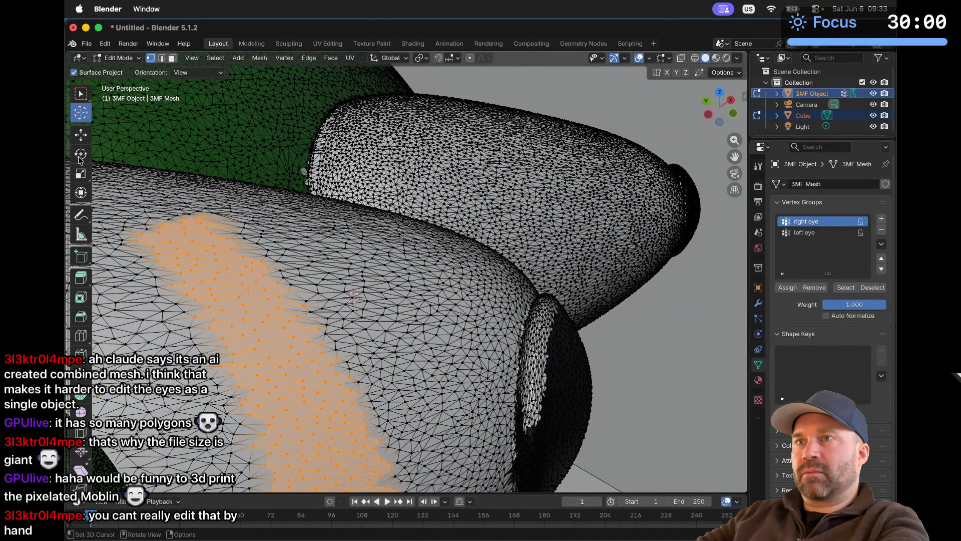
click(83, 100)
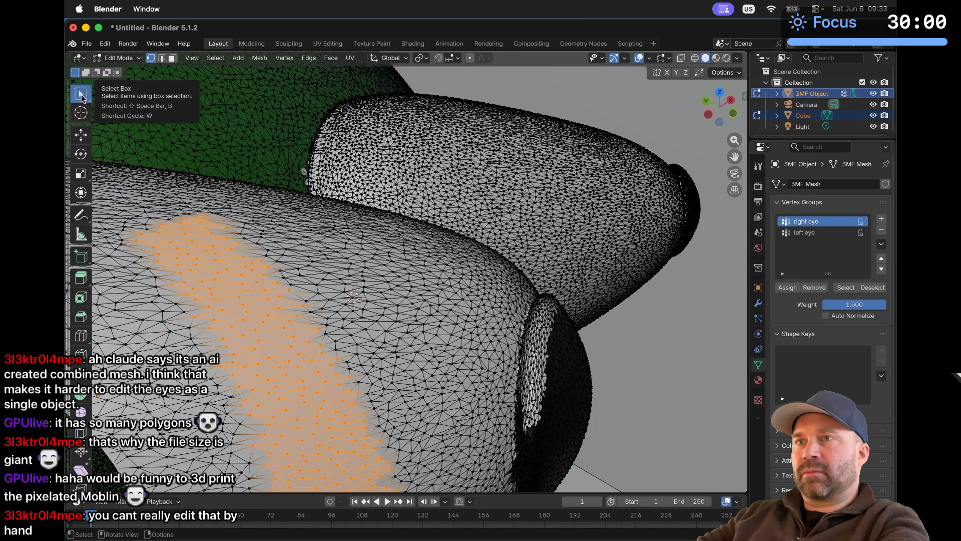
click(316, 276)
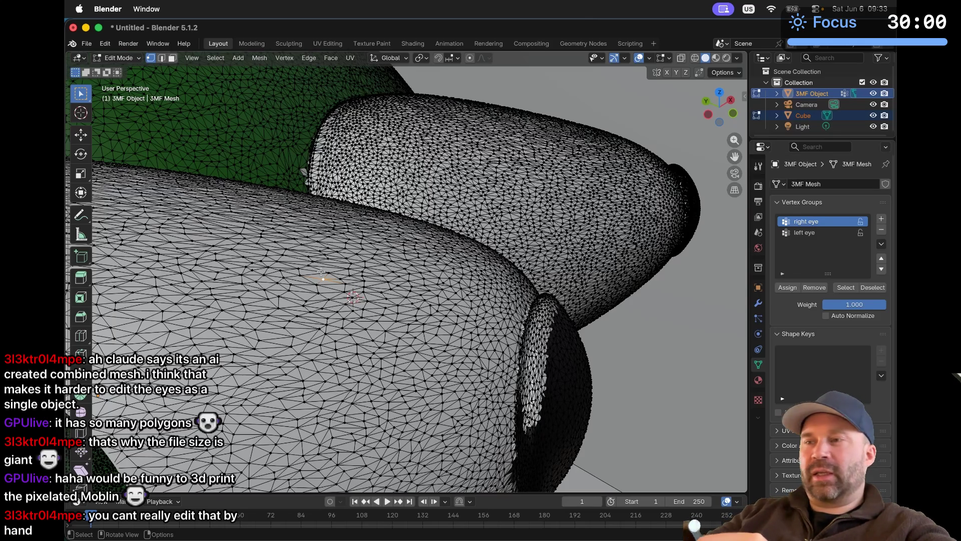
key(super+Tab)
key(super+Tab)
key(super+Tab)
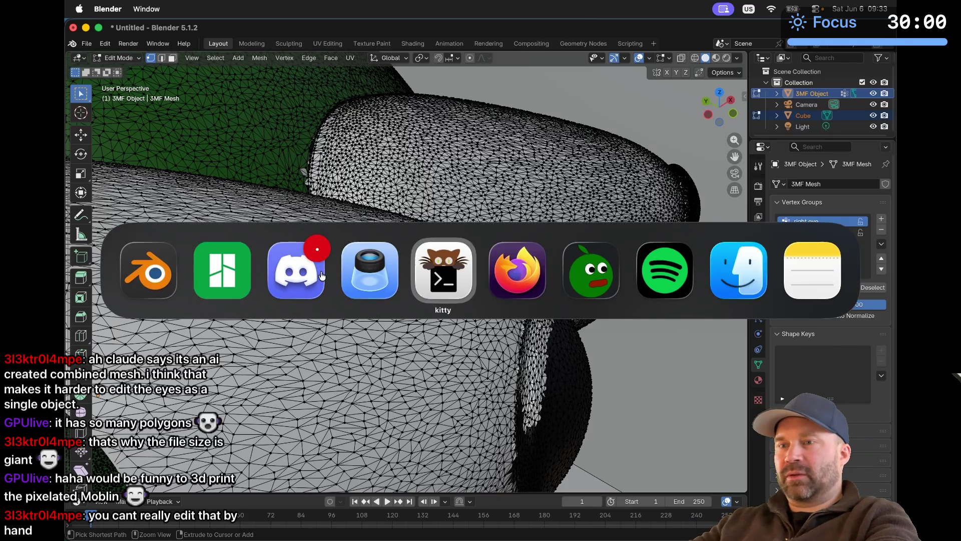
Step: Run 'open */*.png' to view the five apple PNGs in Preview, then bring Firefox forward
text(open */*.png)
key(Return)
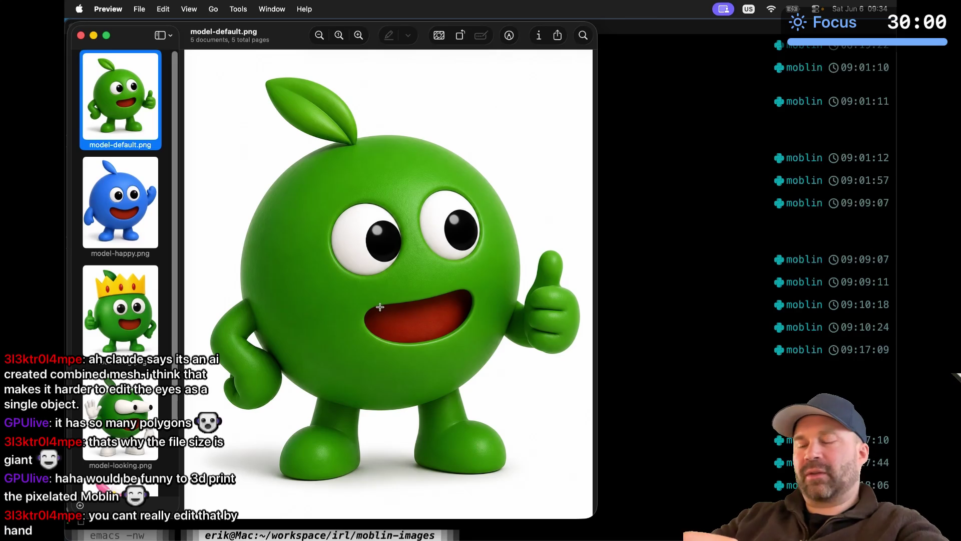
key(super+Tab)
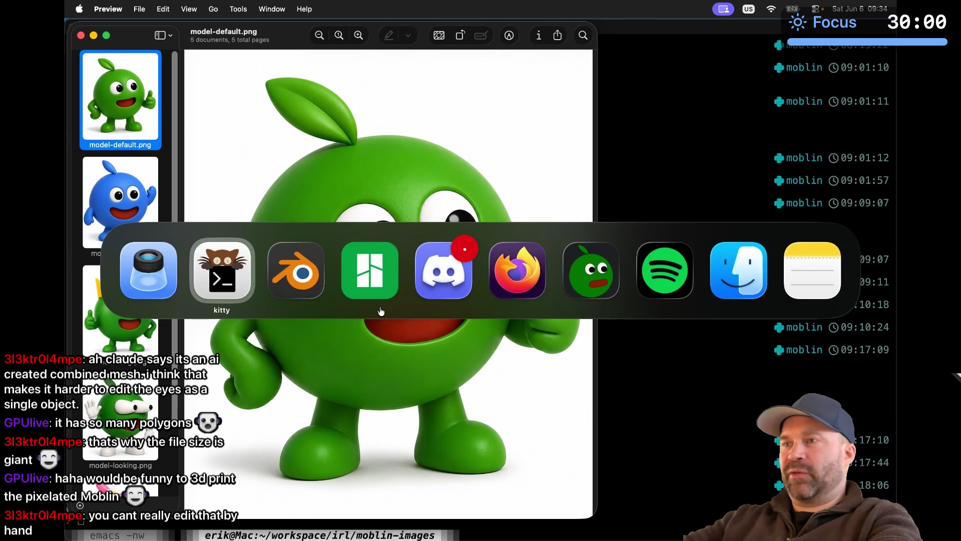
key(super+Tab)
key(super+Tab)
key(super+Tab)
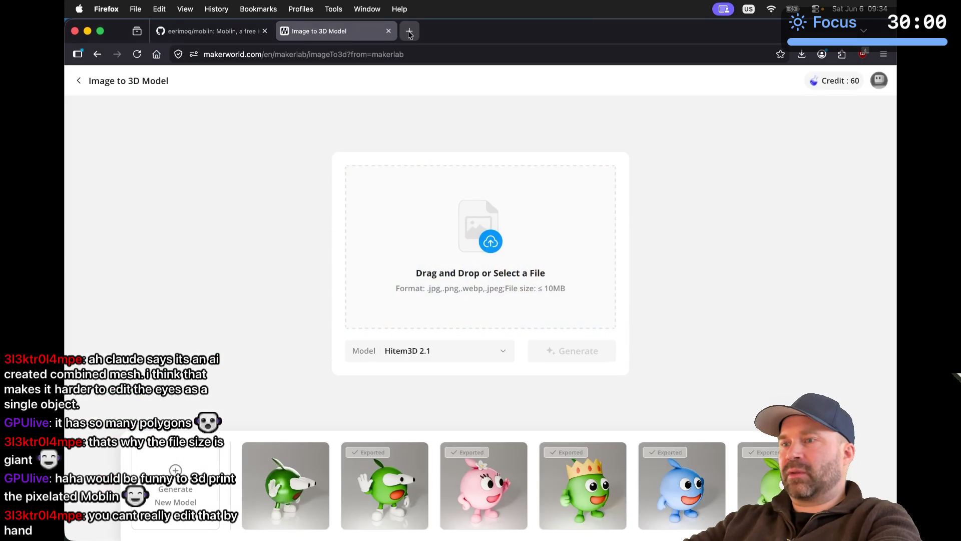
Step: Search Google for 'stl vs 3mf' in a new browser tab
click(409, 32)
text(stl v)
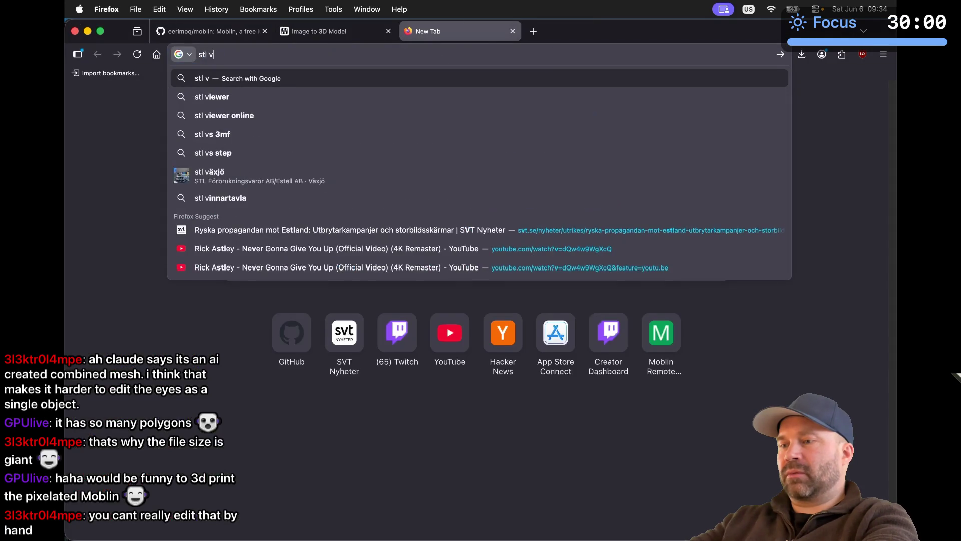
text(s 3mf)
key(Return)
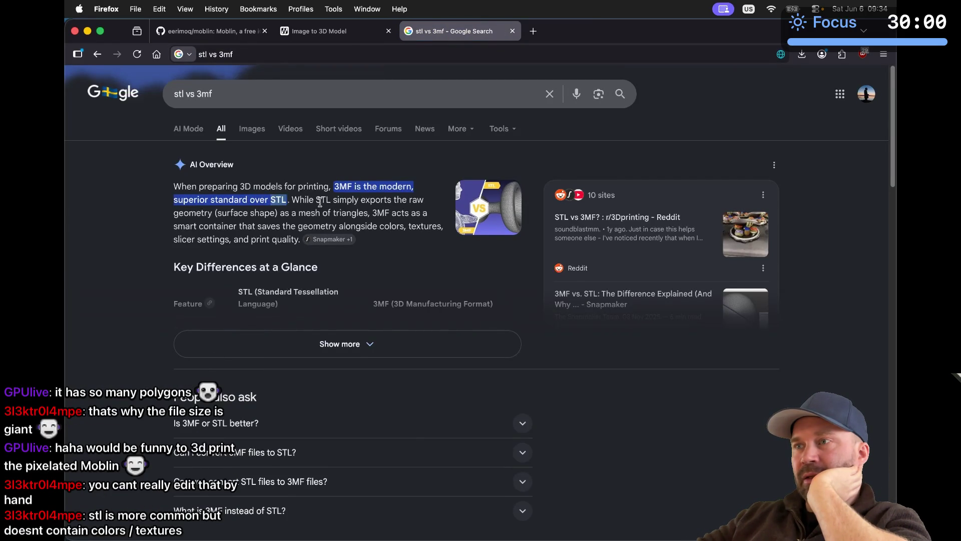
Step: Read the AI Overview, highlighting 'triangles', 'geometry' and 'colors', then switch to Preview
triple_click(227, 213)
click(238, 214)
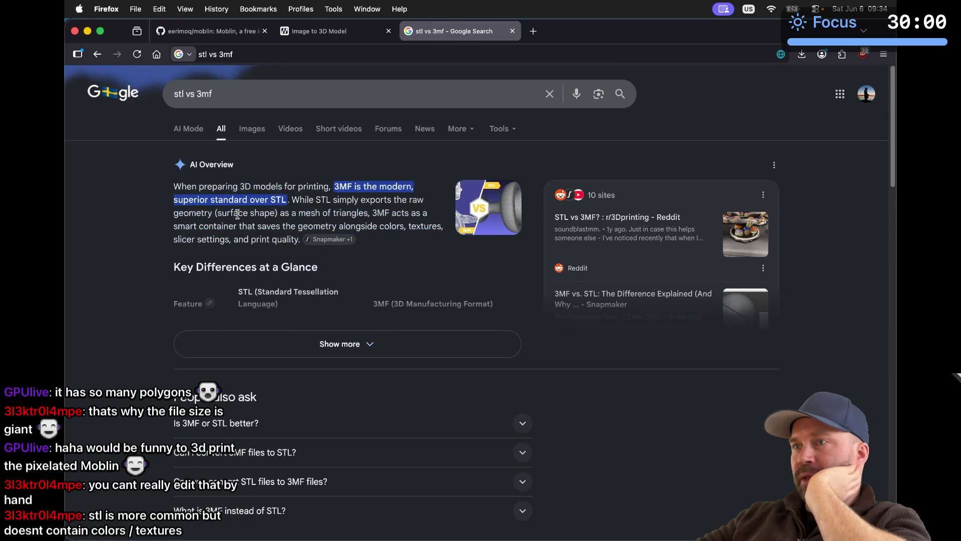
double_click(342, 211)
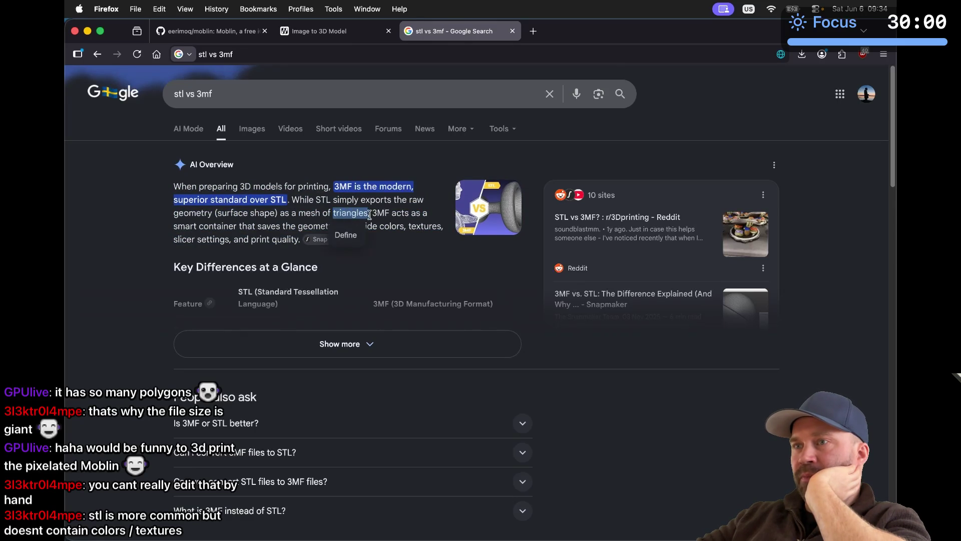
click(227, 224)
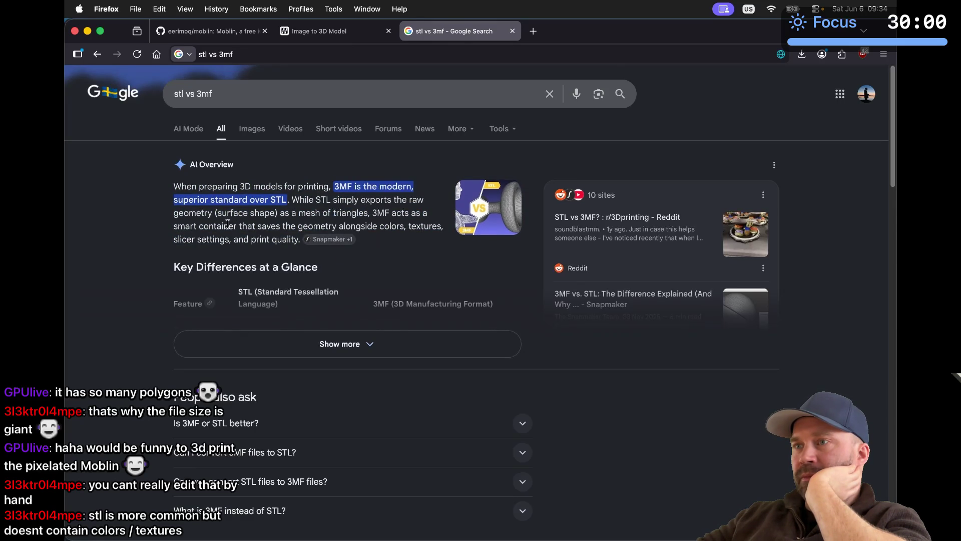
double_click(316, 223)
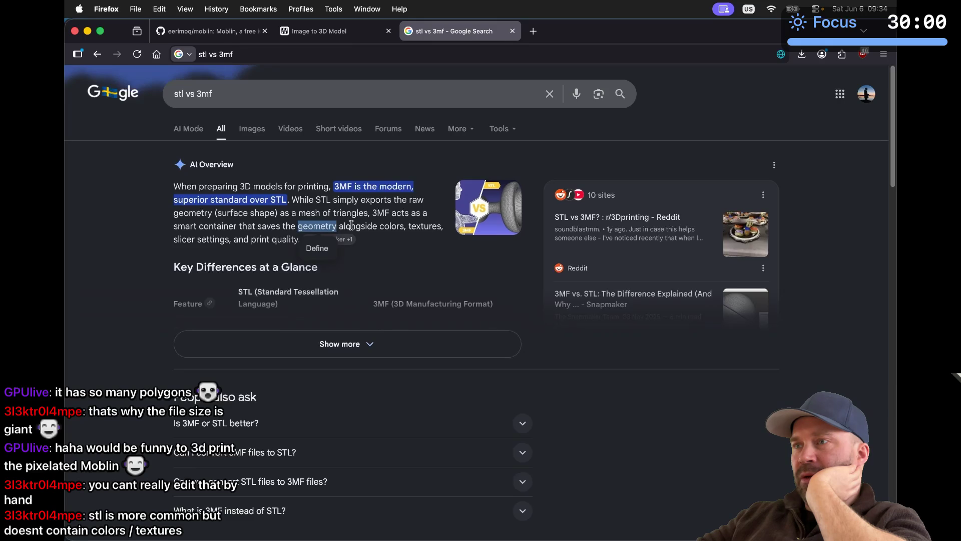
double_click(382, 228)
click(252, 230)
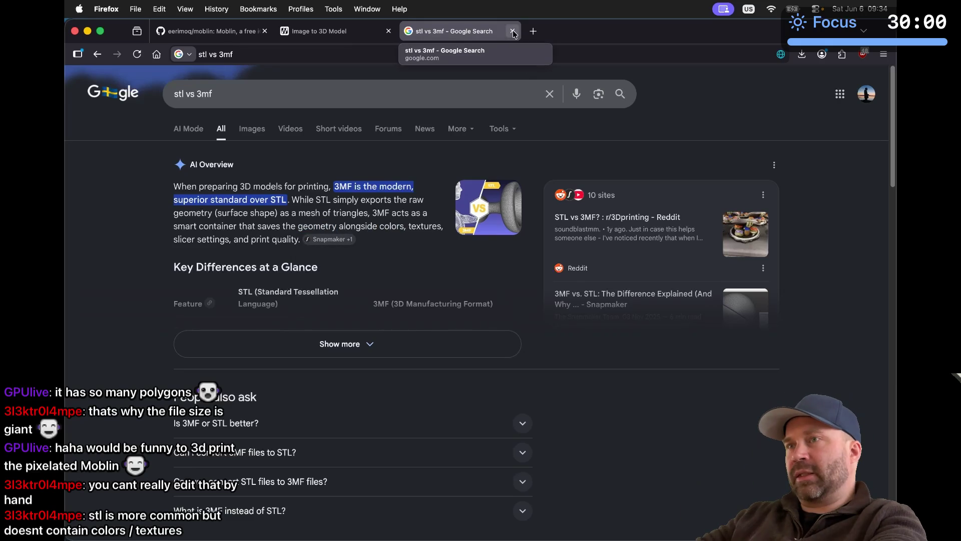
key(super+Tab)
key(super+Tab)
key(super+Tab)
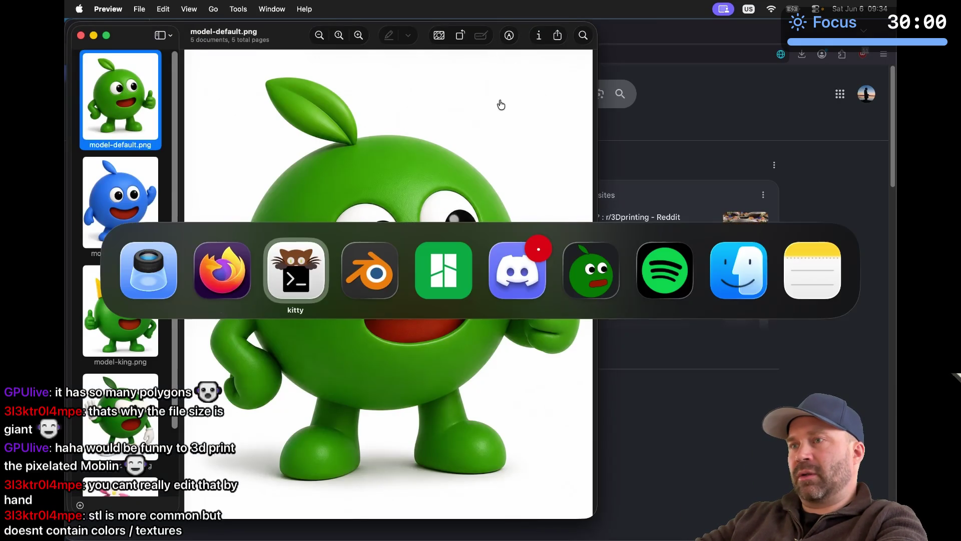
Step: Export MakerWorld's waving apple model for the P1S with 0.4 nozzle, then return to Google
key(super+shift+Tab)
click(362, 31)
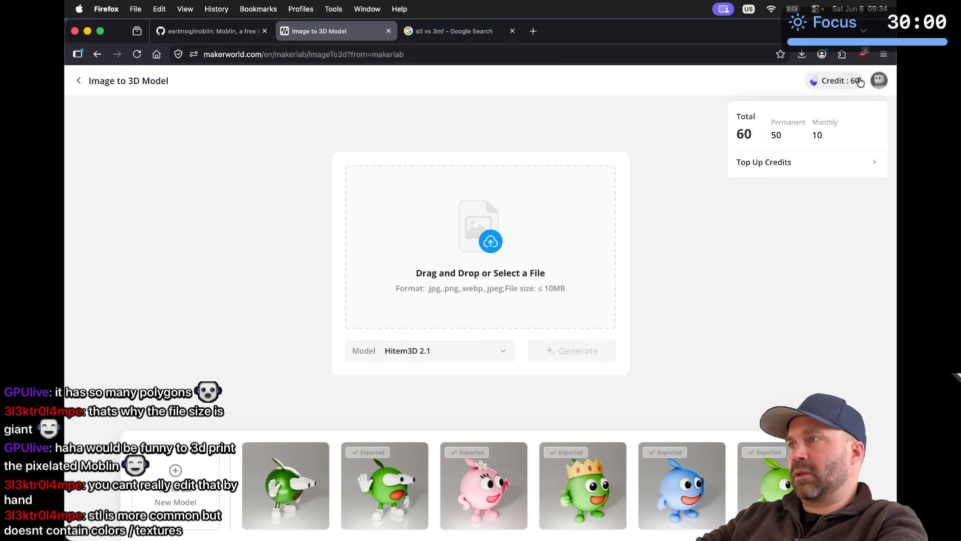
mouse_move(855, 83)
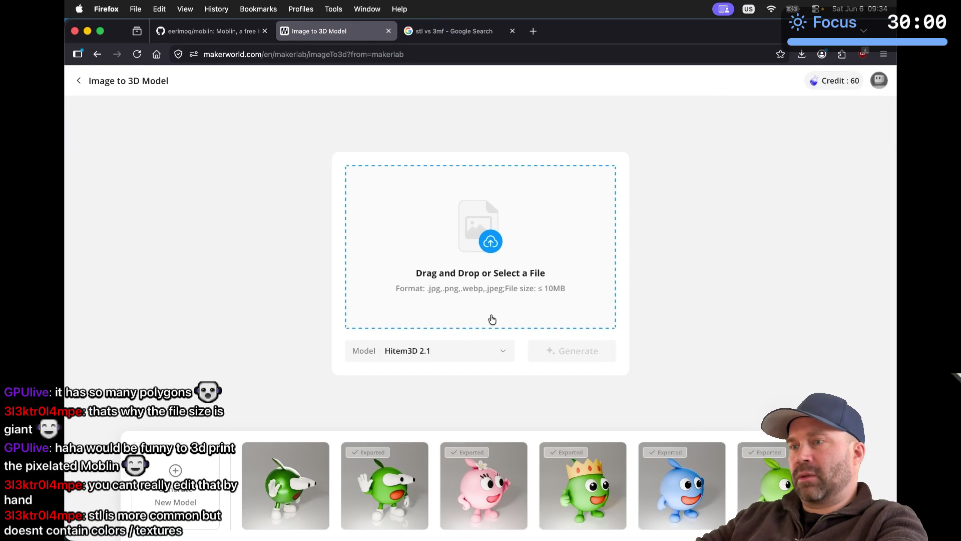
click(406, 475)
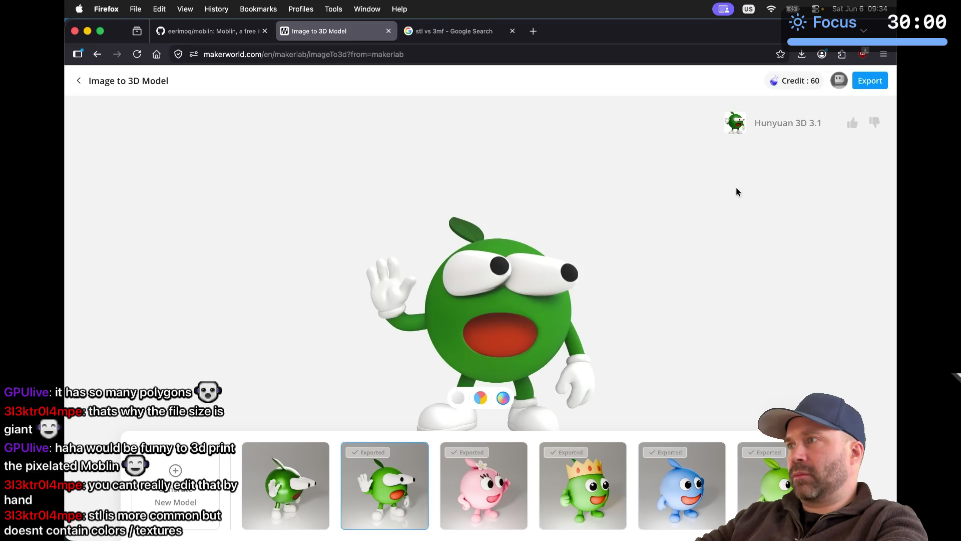
click(869, 80)
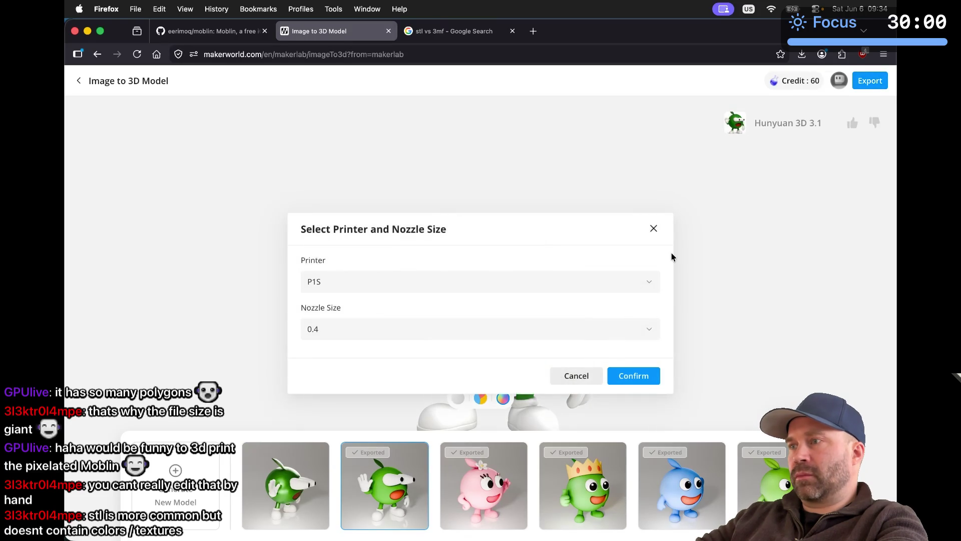
click(642, 369)
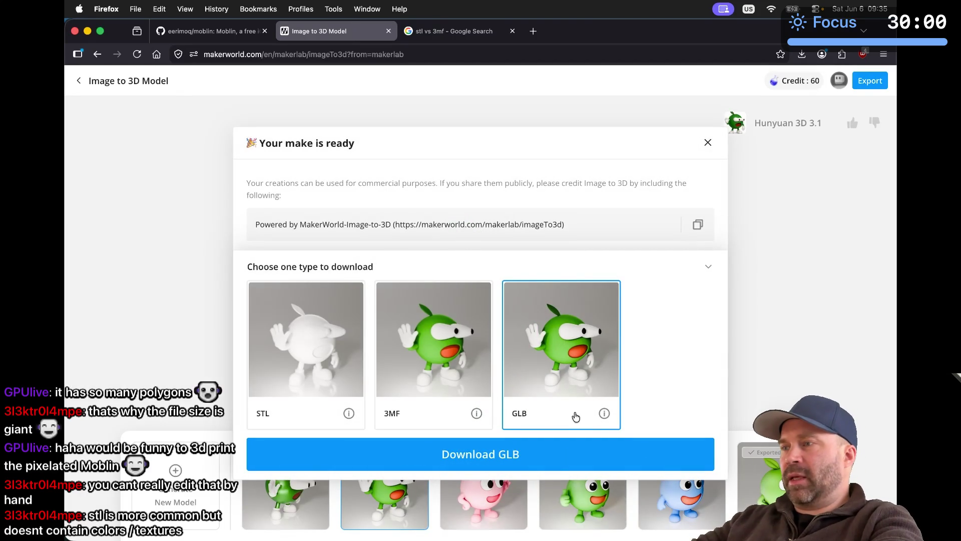
mouse_move(604, 415)
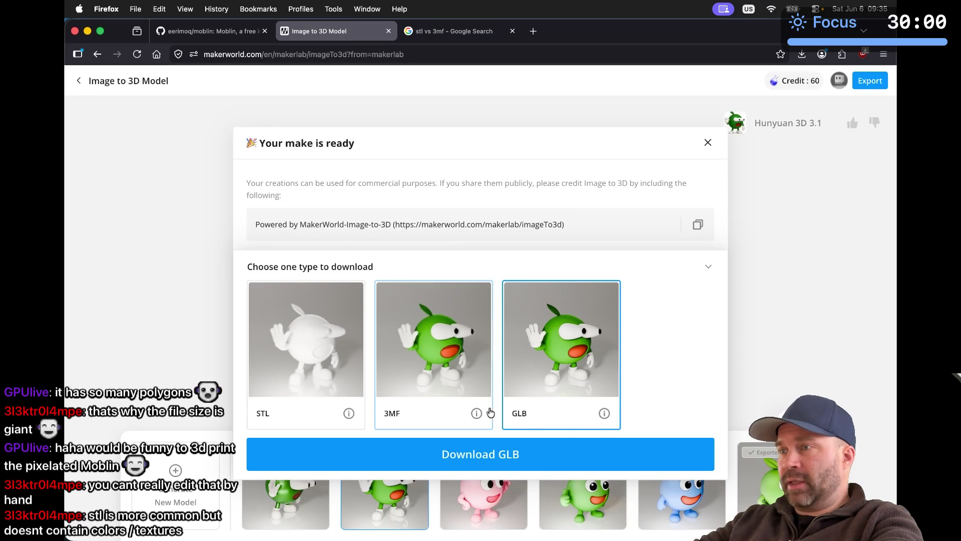
mouse_move(478, 414)
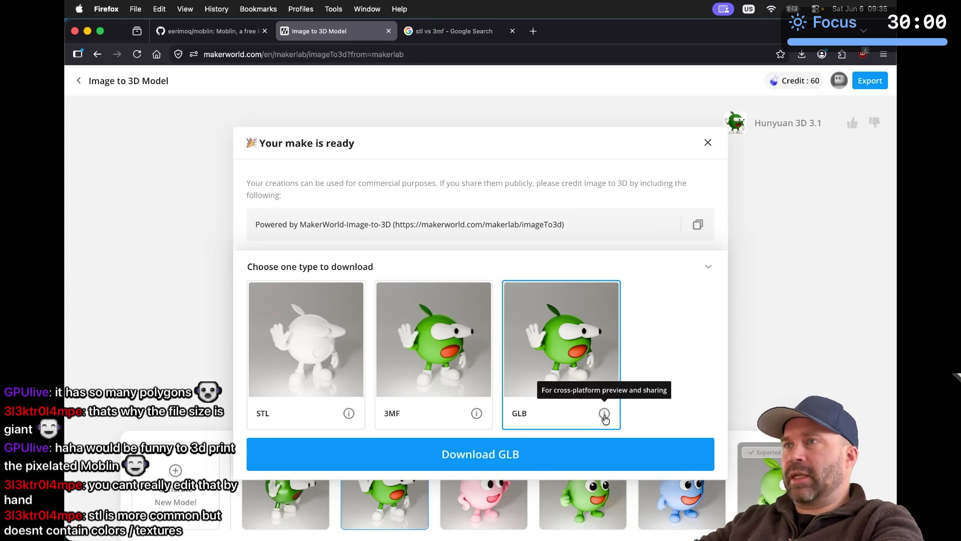
click(448, 33)
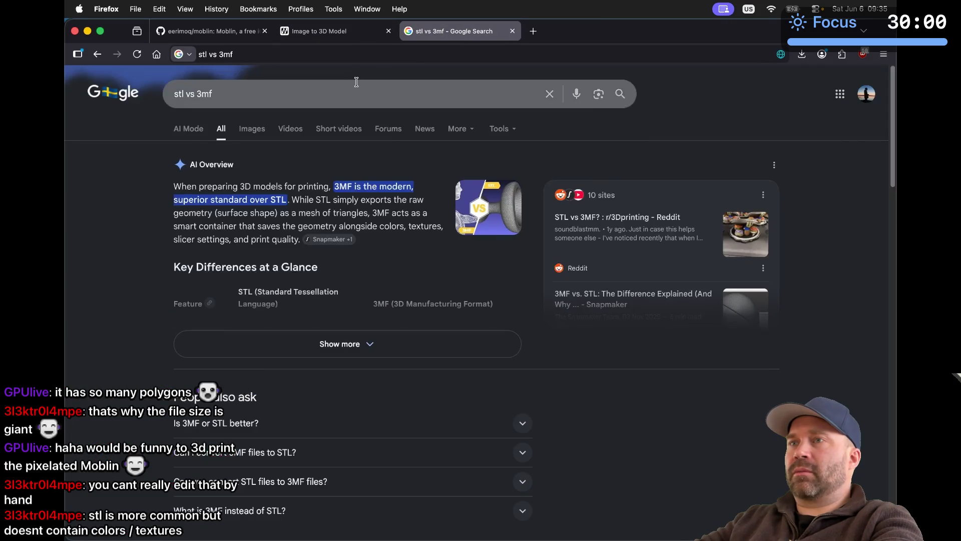
Step: Replace the Google query with 'glb file format' and run the search
click(356, 82)
key(super+a)
text(glb)
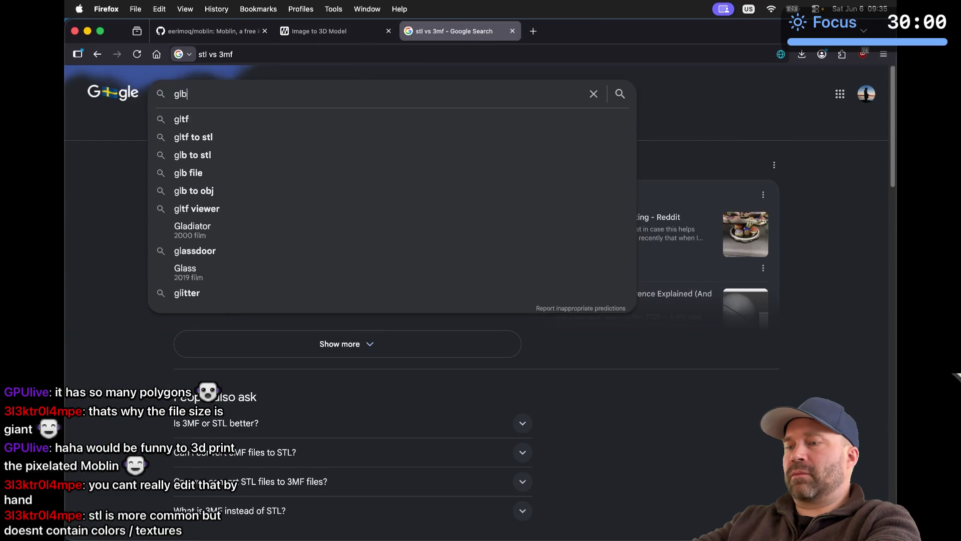
text( file fo)
text(t)
key(Return)
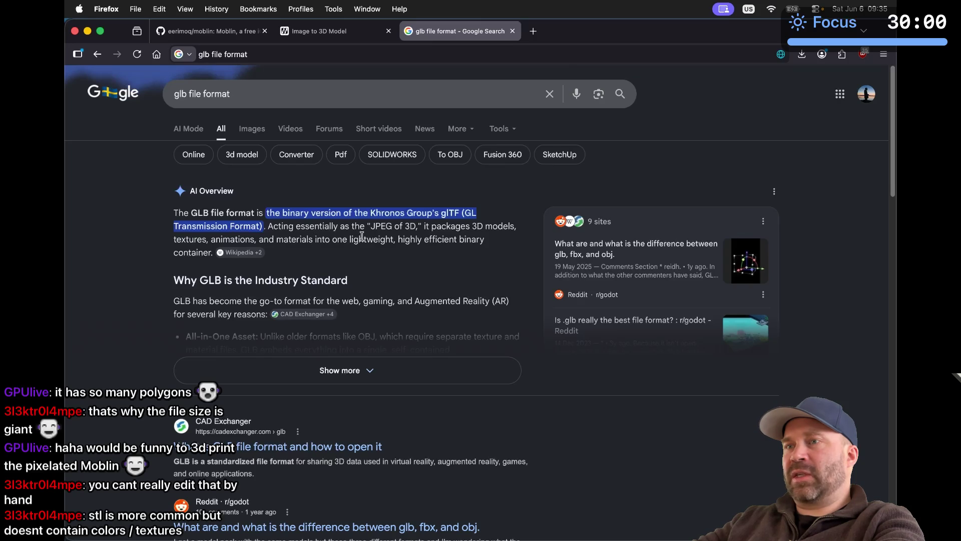
Step: Expand and read the full GLB AI overview, then switch to Preview
click(332, 375)
scroll(331, 380, down, 3)
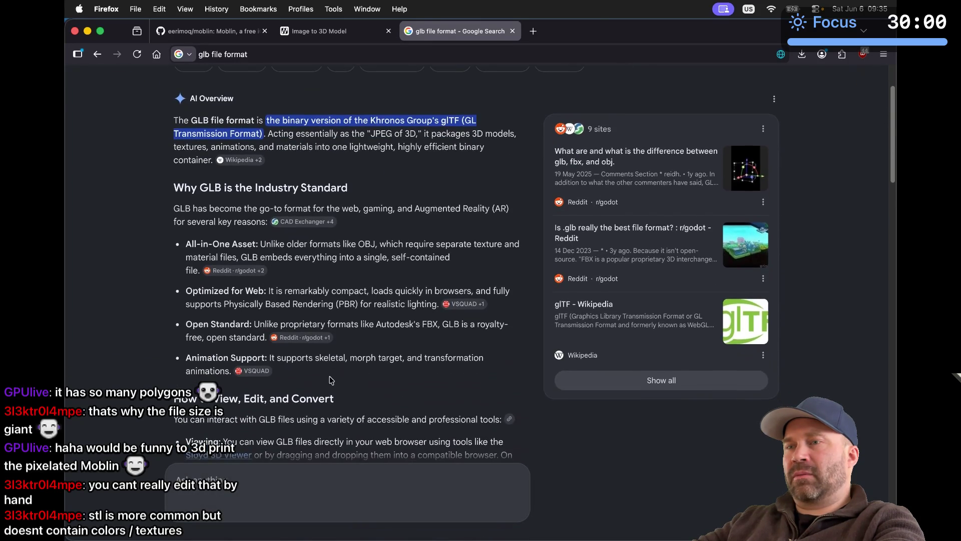
scroll(330, 379, down, 1)
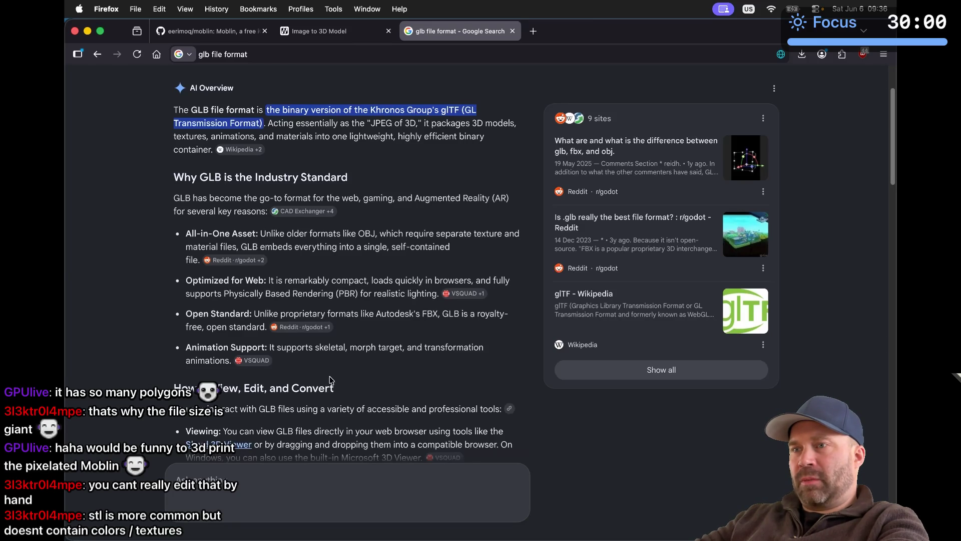
scroll(330, 379, down, 5)
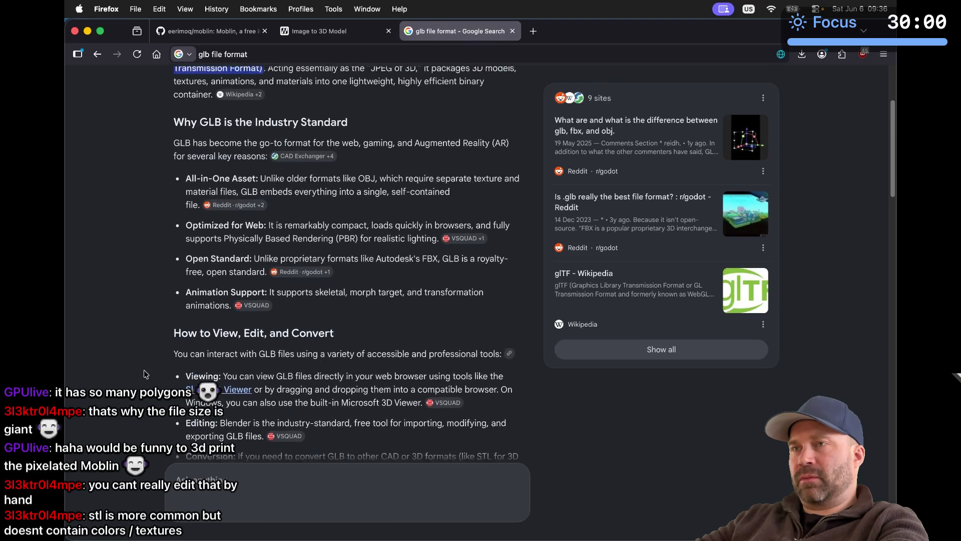
key(super+Tab)
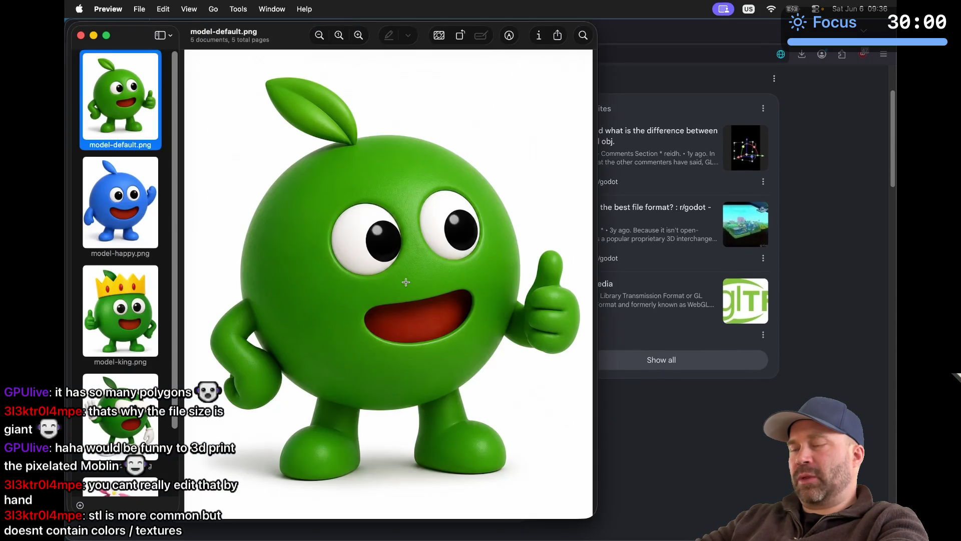
Step: Download the waving apple model from MakerWorld as a GLB file, result.glb (27.6 MB)
key(super+Tab)
click(306, 31)
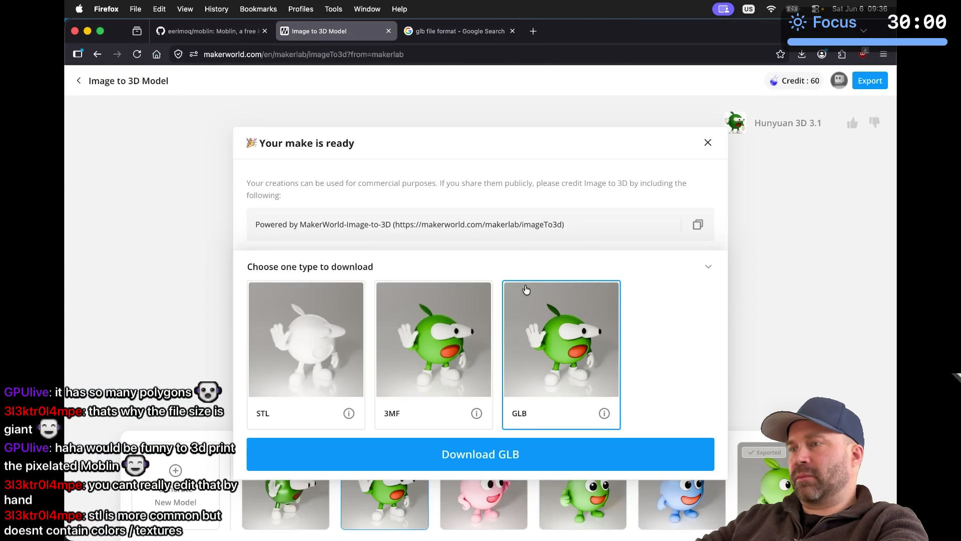
click(500, 456)
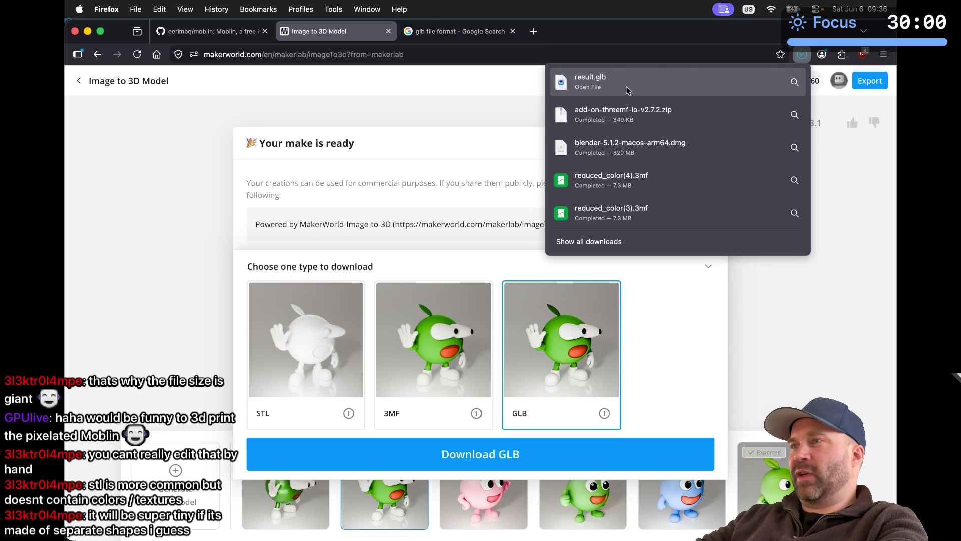
key(super+Tab)
key(super+Tab)
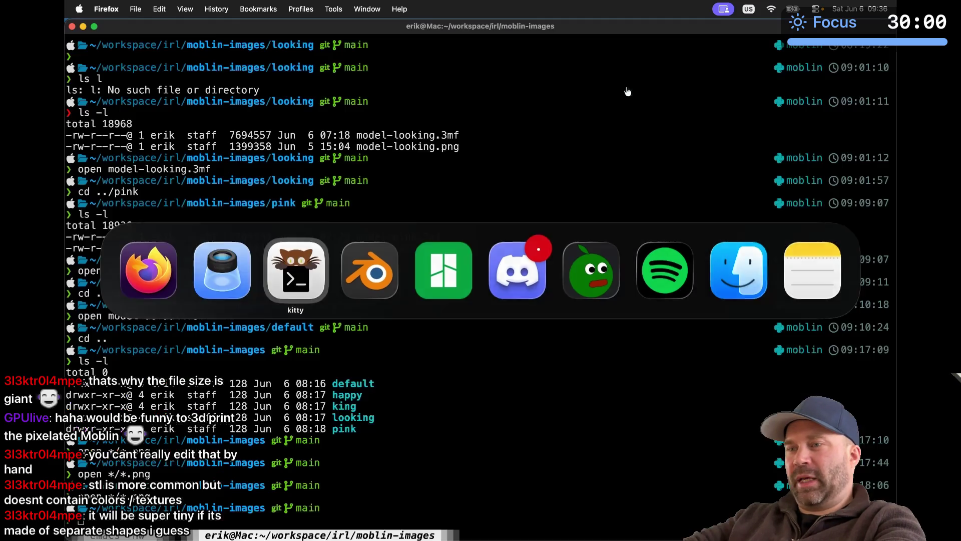
Step: In the looking folder, copy ~/Downloads/result.glb into the current directory
text(cd looking)
key(Return)
text(cp)
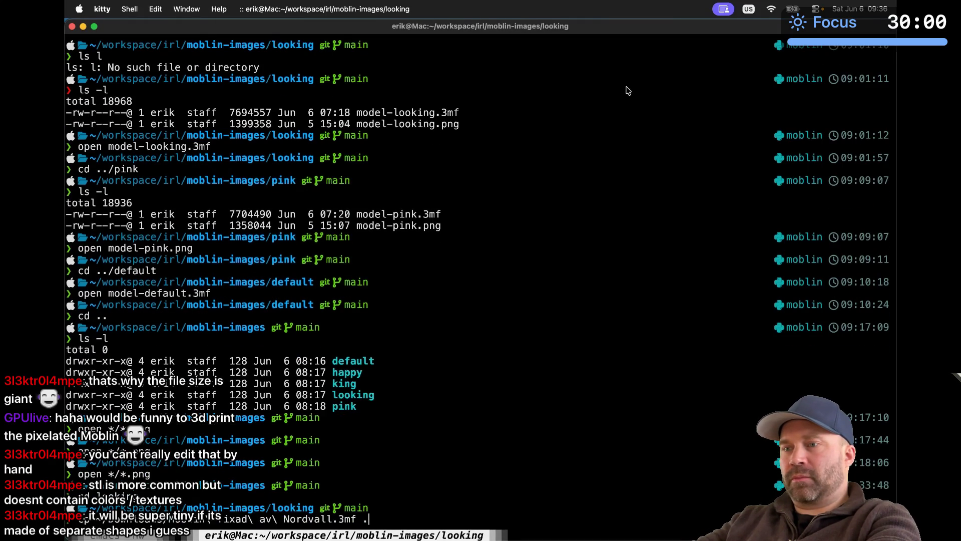
key(super+Tab)
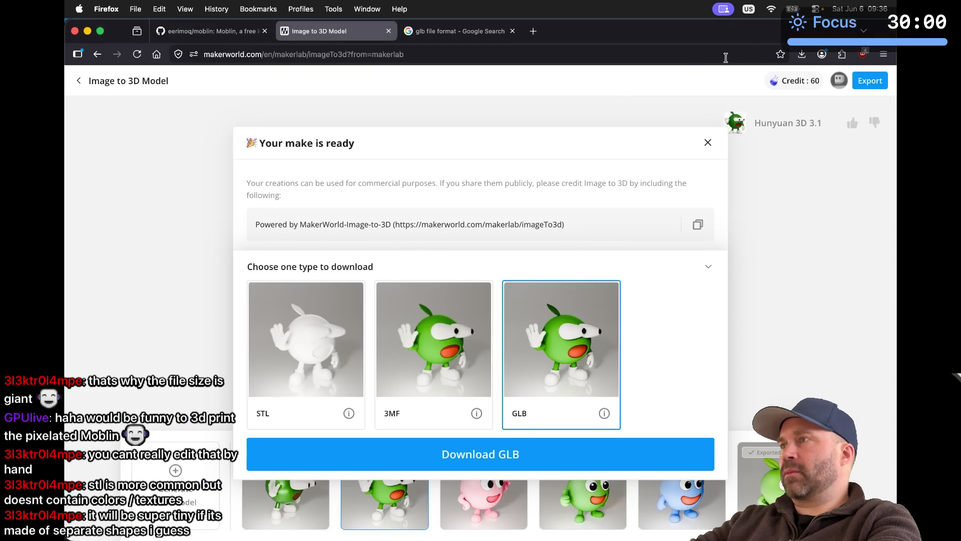
click(801, 54)
key(super+Tab)
key(Tab)
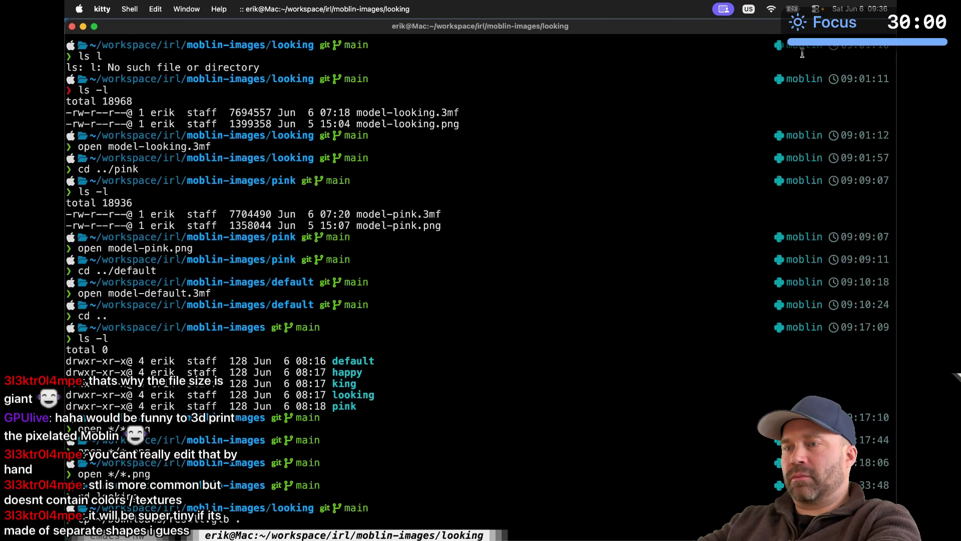
key(Return)
Step: List the folder with ls -l to compare result.glb (28M) against model-looking.3mf
text(ls -l)
key(Return)
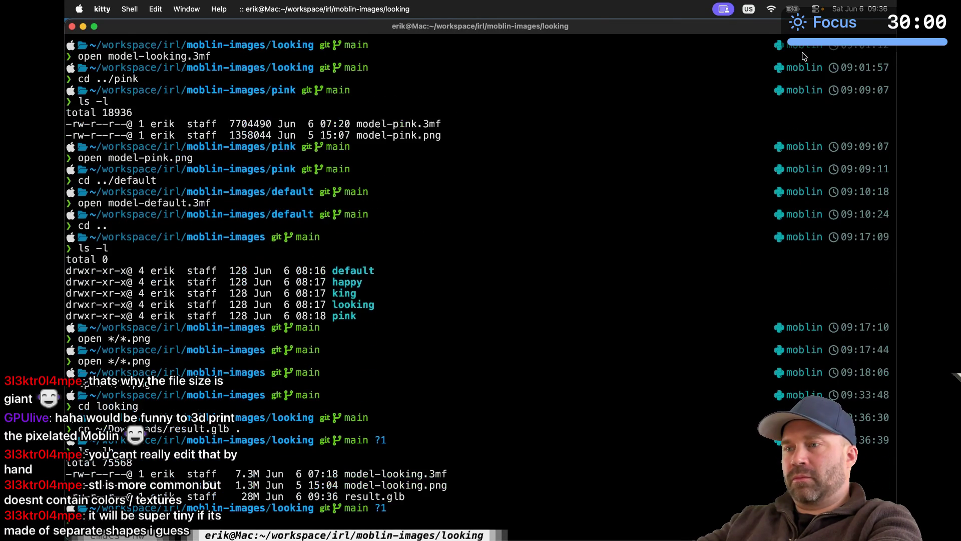
double_click(249, 496)
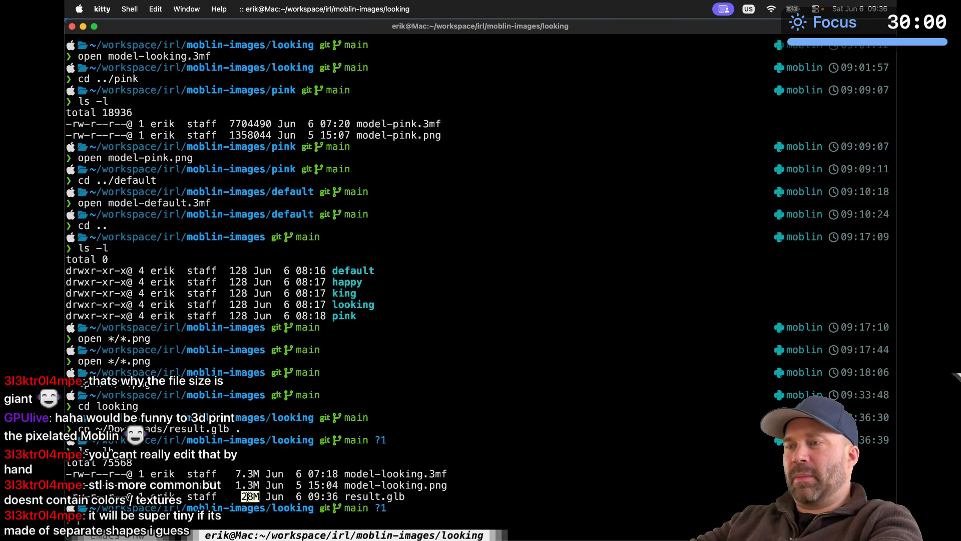
double_click(368, 496)
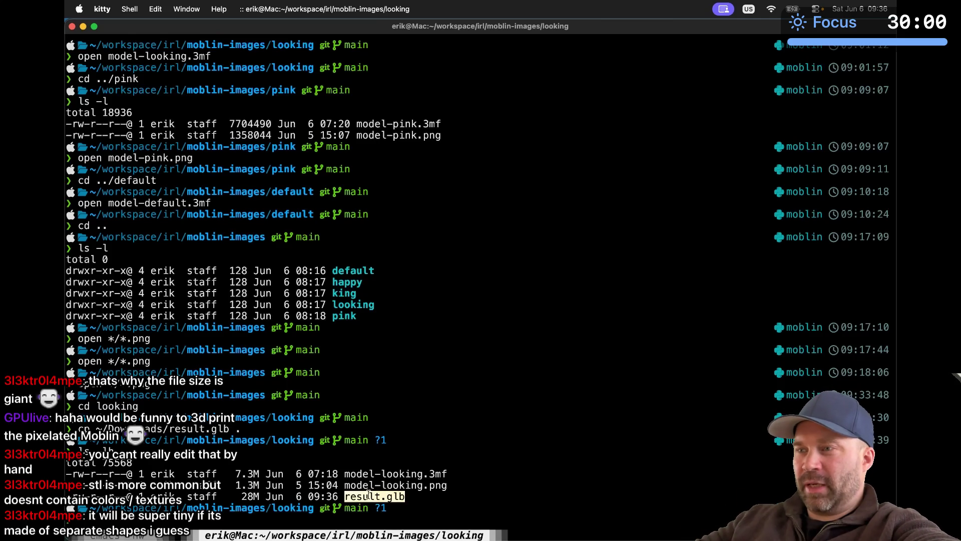
double_click(361, 473)
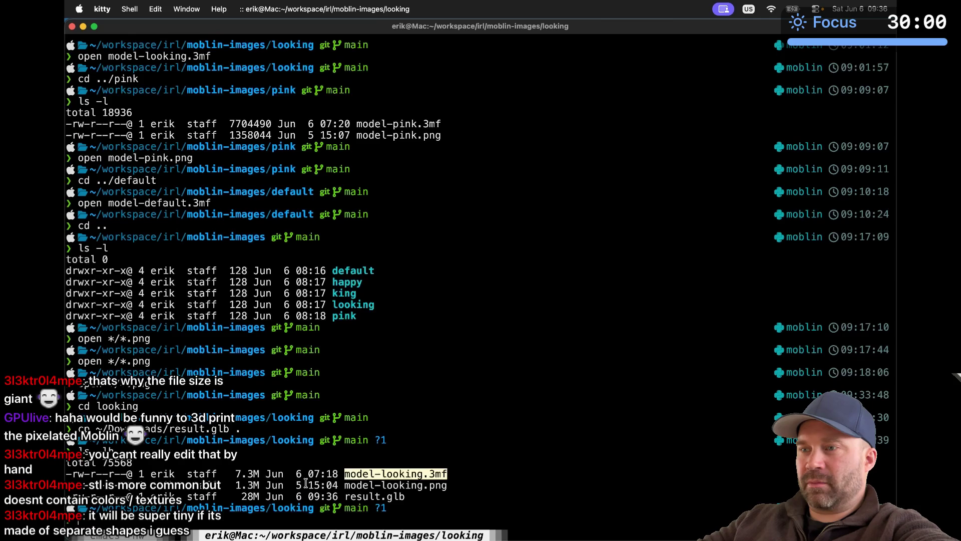
click(253, 473)
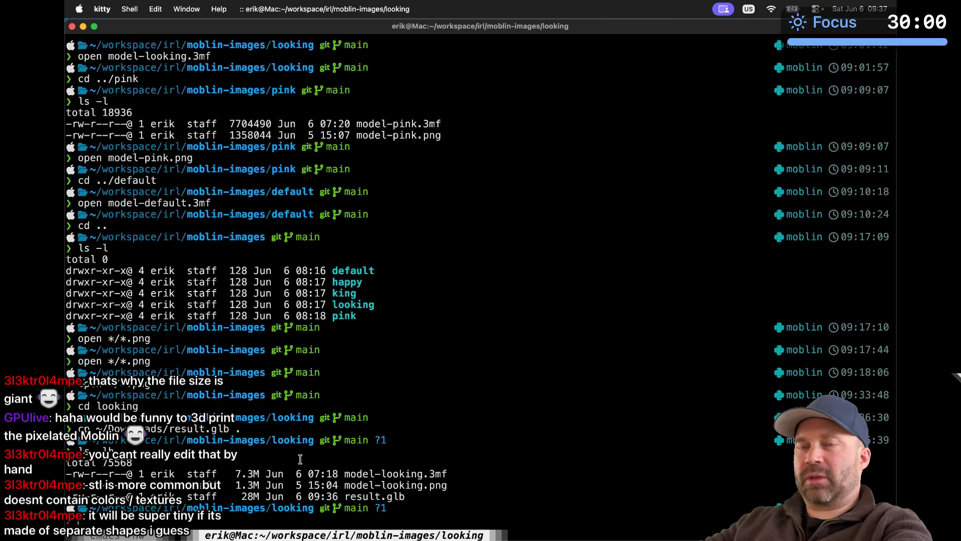
key(super+Tab)
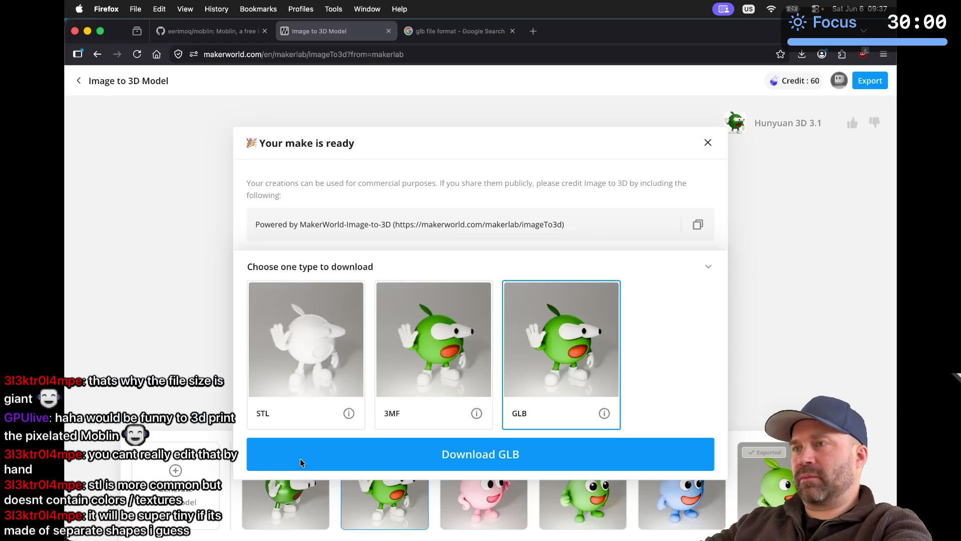
Step: Search Google for 'blender convert mesh to curve'
click(499, 39)
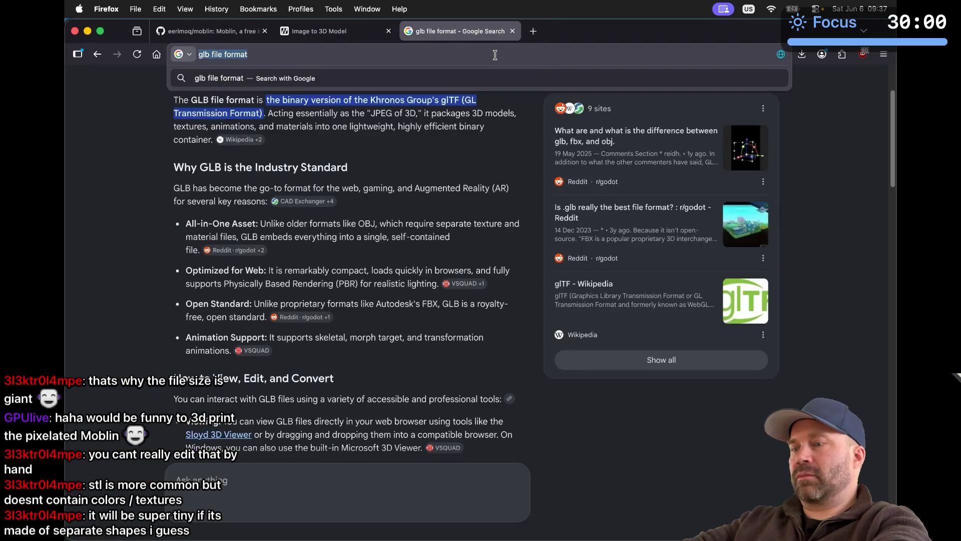
click(493, 54)
text(blender convert )
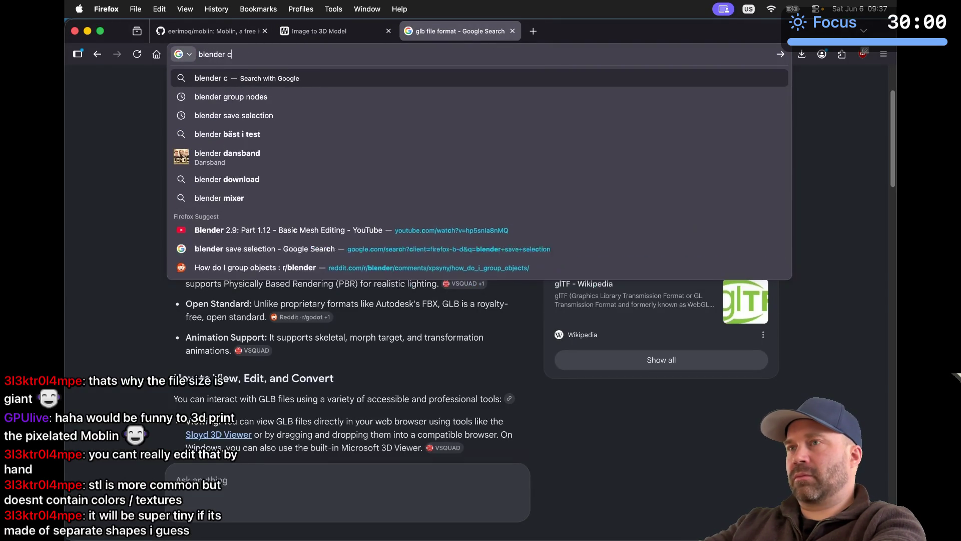
text(mesh)
key(Down)
key(Return)
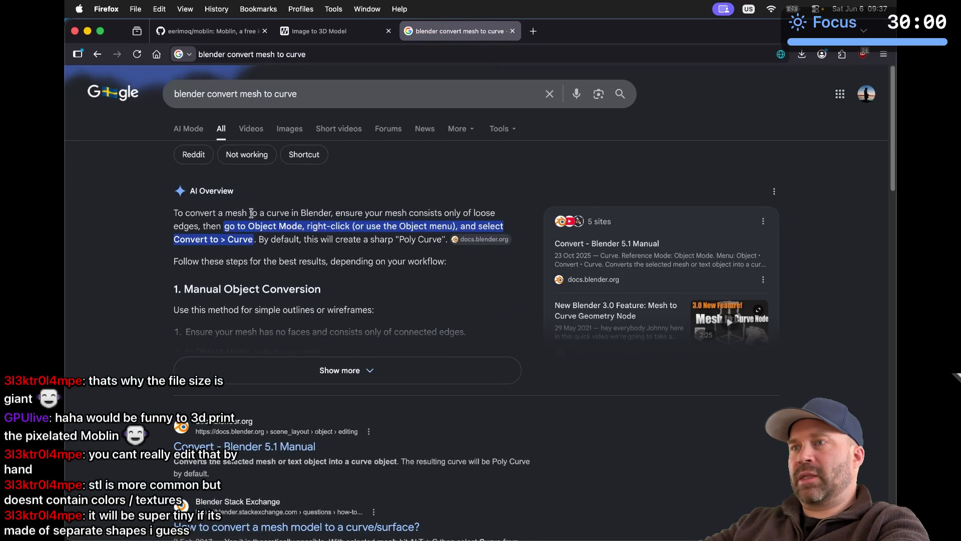
Step: Read the AI Overview on converting a mesh to a curve, highlighting words along the way
double_click(424, 212)
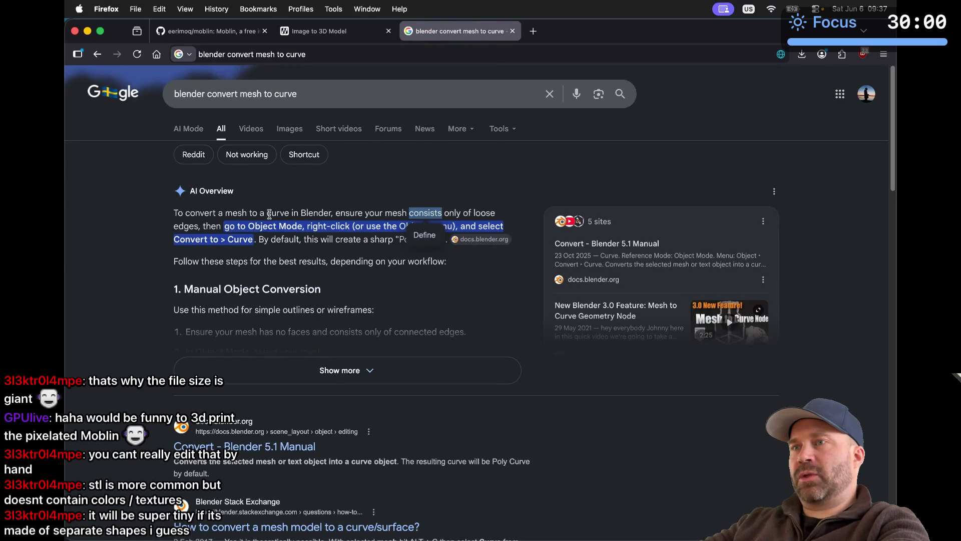
click(209, 225)
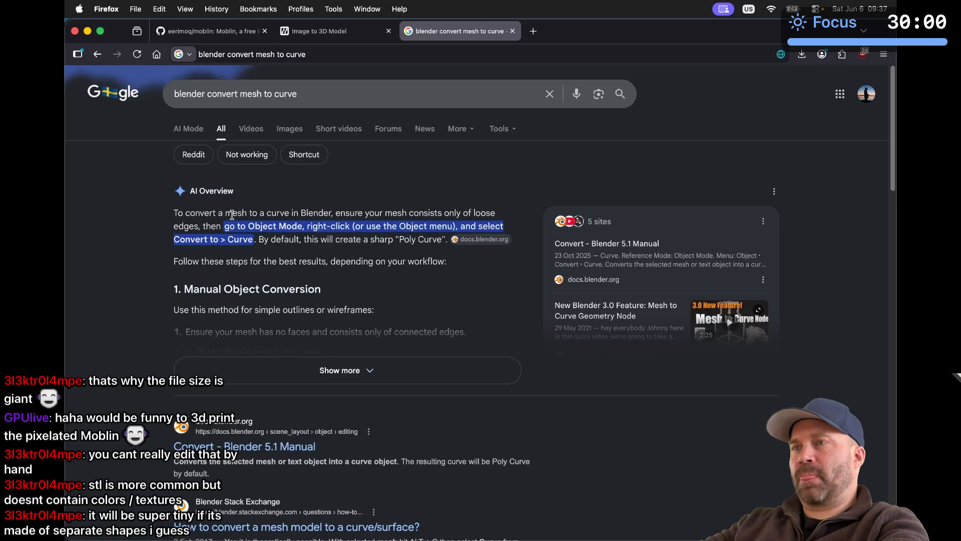
double_click(230, 214)
click(212, 215)
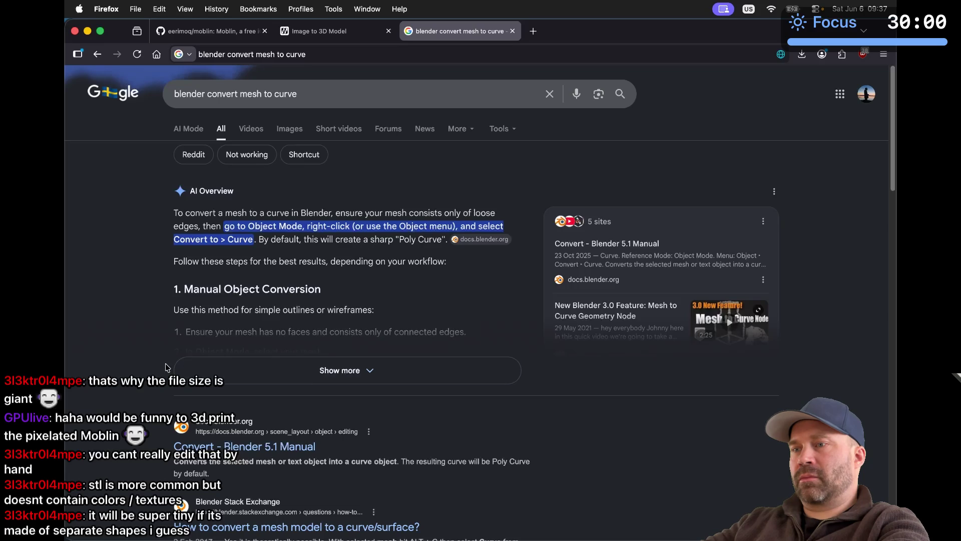
scroll(167, 367, down, 3)
Step: Read the Blender Stack Exchange answers on mesh-to-curve conversion, then return to Google results
click(233, 368)
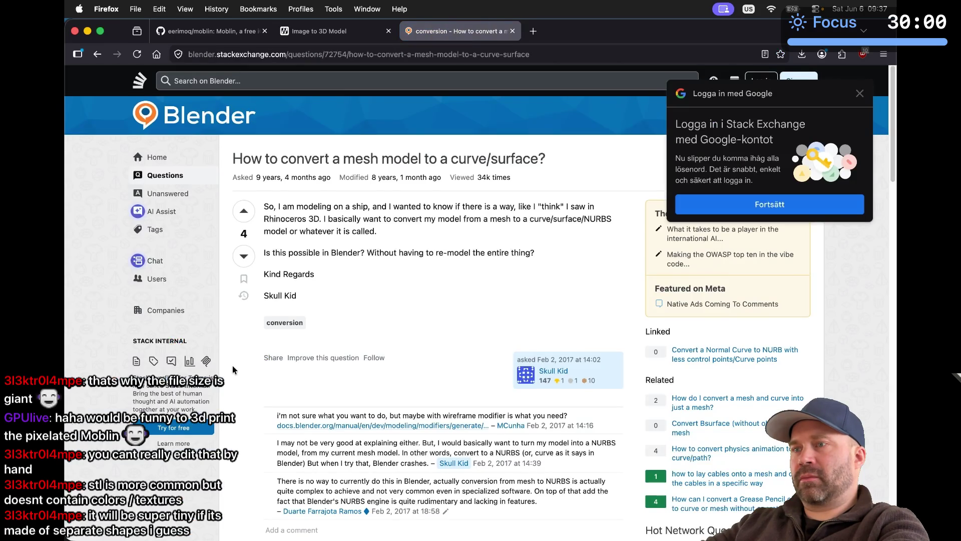
scroll(232, 368, down, 5)
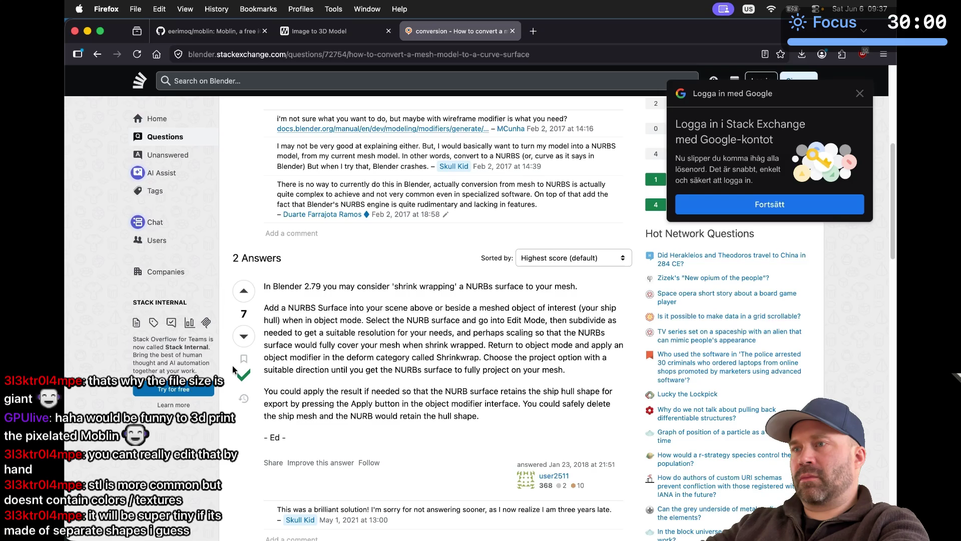
scroll(233, 370, down, 2)
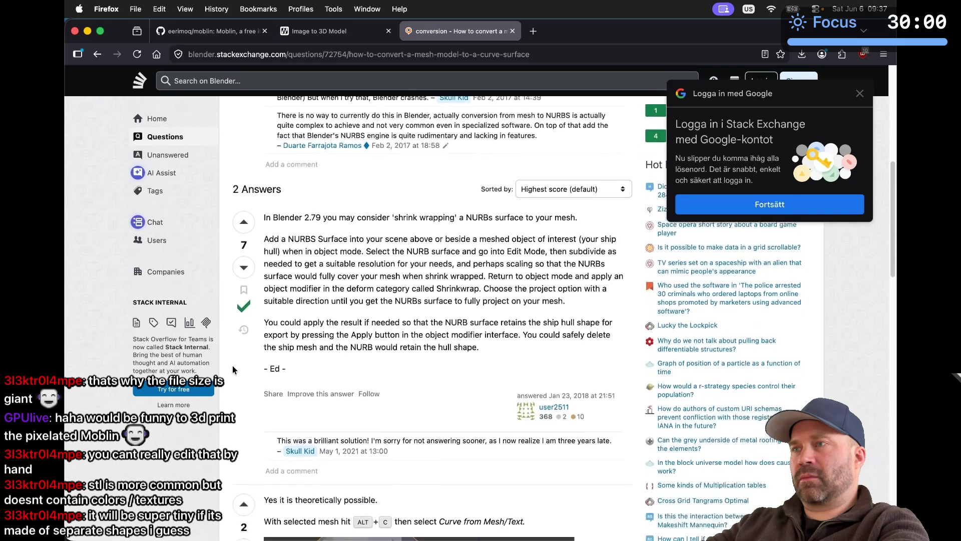
scroll(232, 370, down, 3)
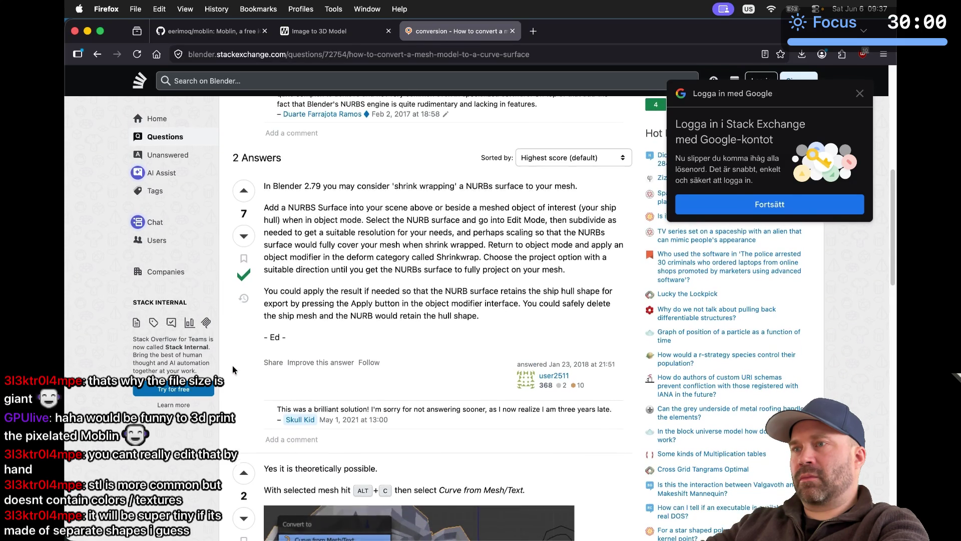
scroll(232, 369, down, 1)
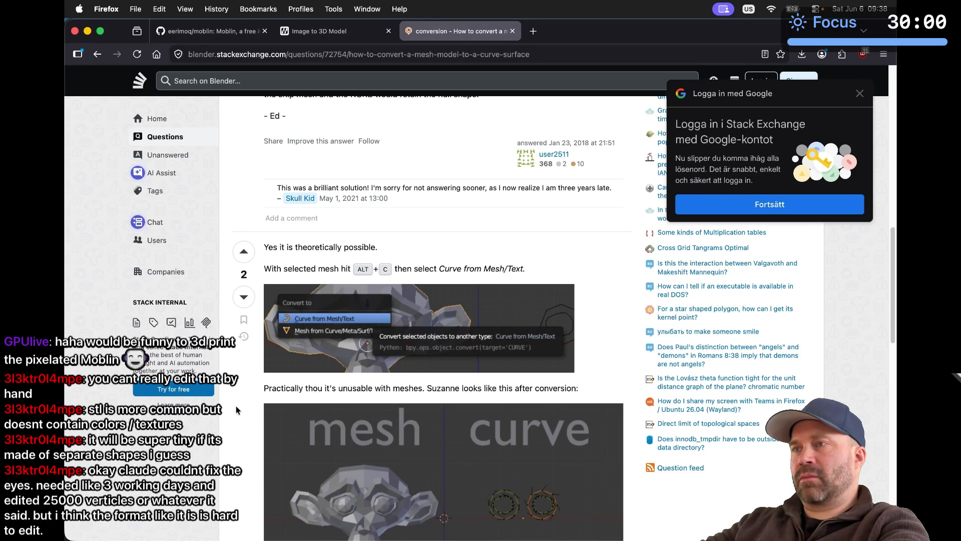
scroll(236, 409, down, 3)
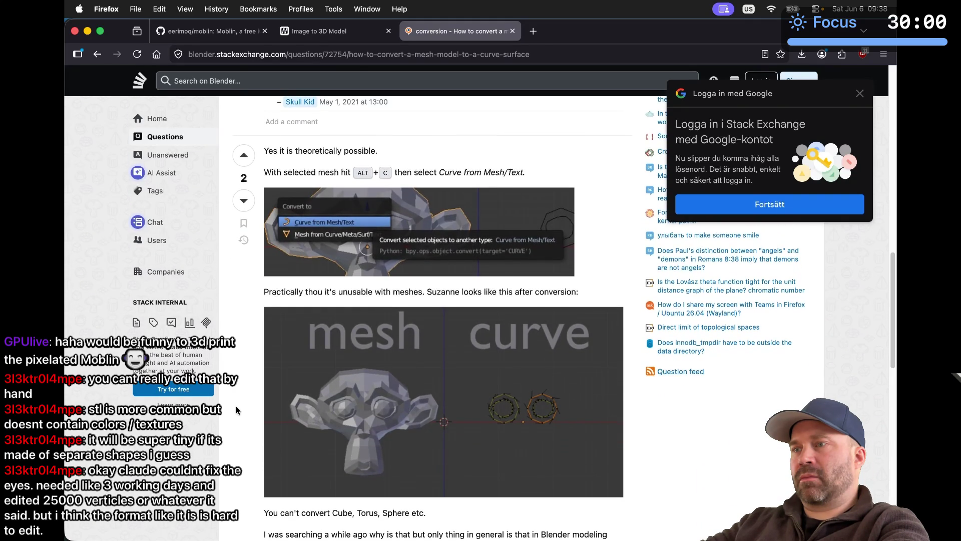
scroll(236, 408, down, 3)
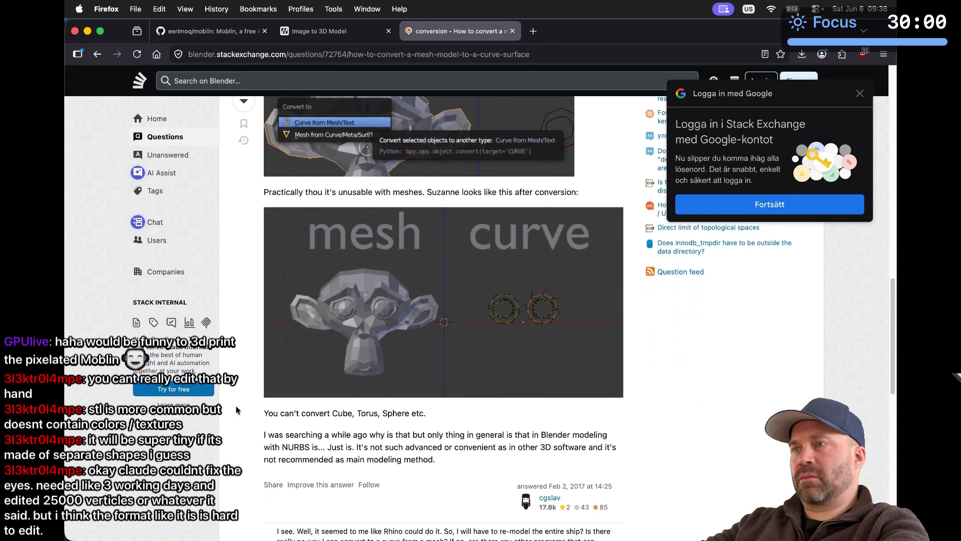
scroll(236, 406, down, 5)
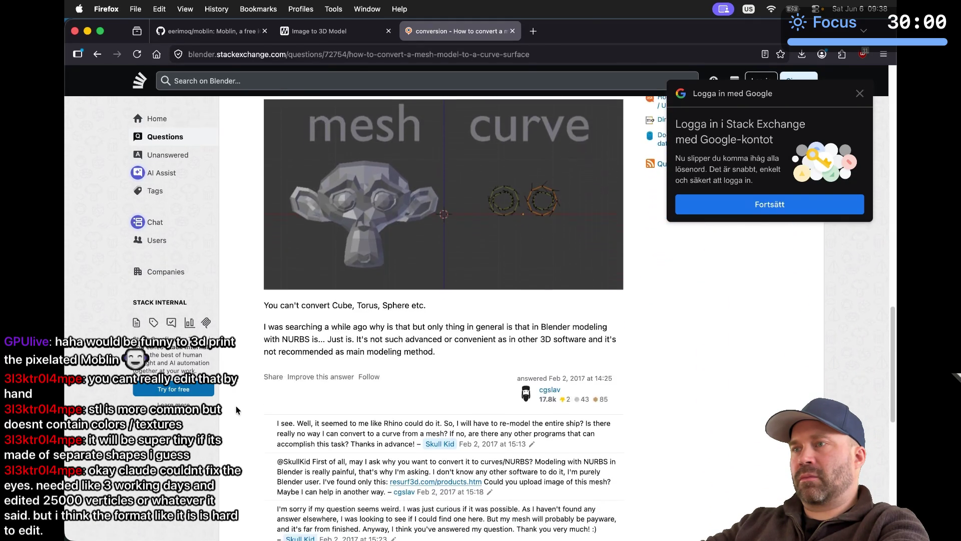
scroll(236, 405, down, 4)
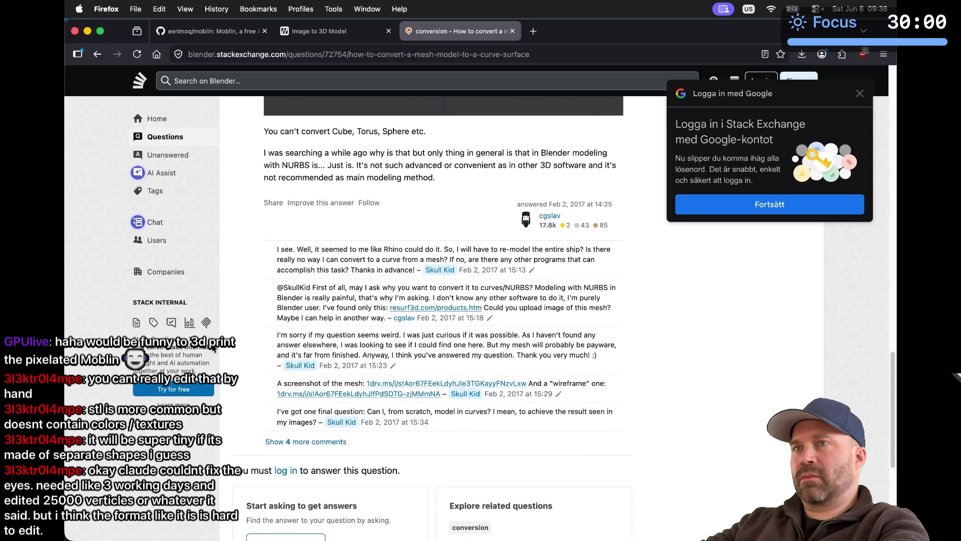
click(97, 54)
Step: Expand the 'How to convert mesh into curve in Blender?' question under People also ask
scroll(143, 279, down, 5)
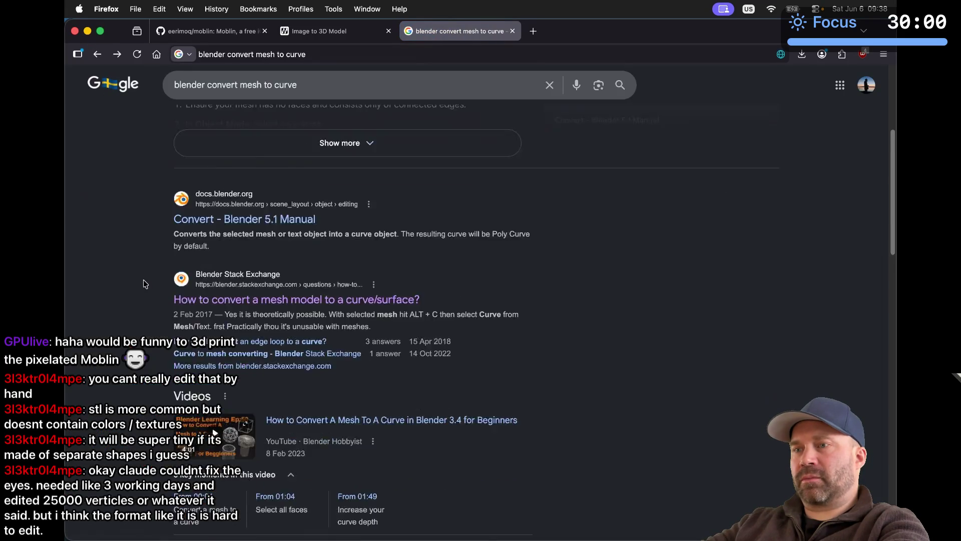
scroll(143, 281, down, 7)
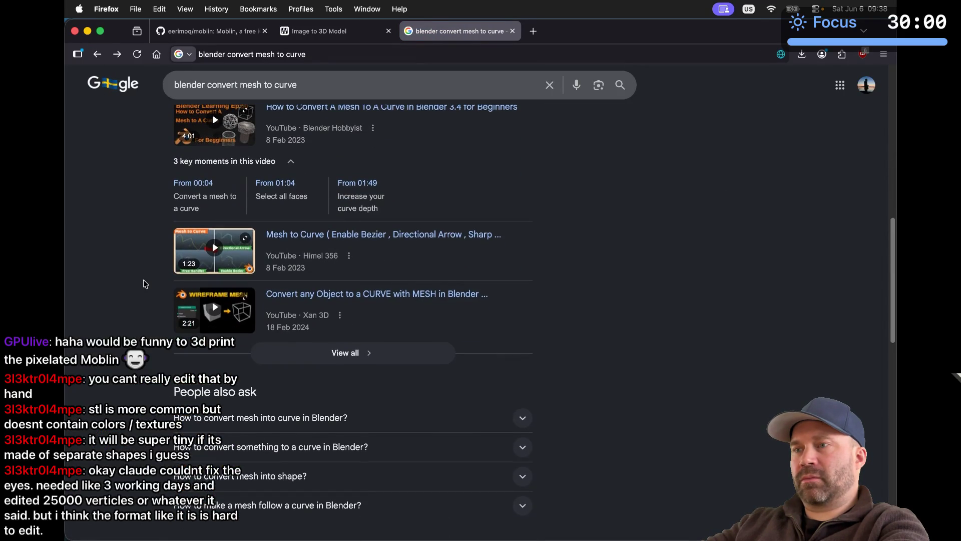
scroll(143, 284, down, 5)
click(298, 229)
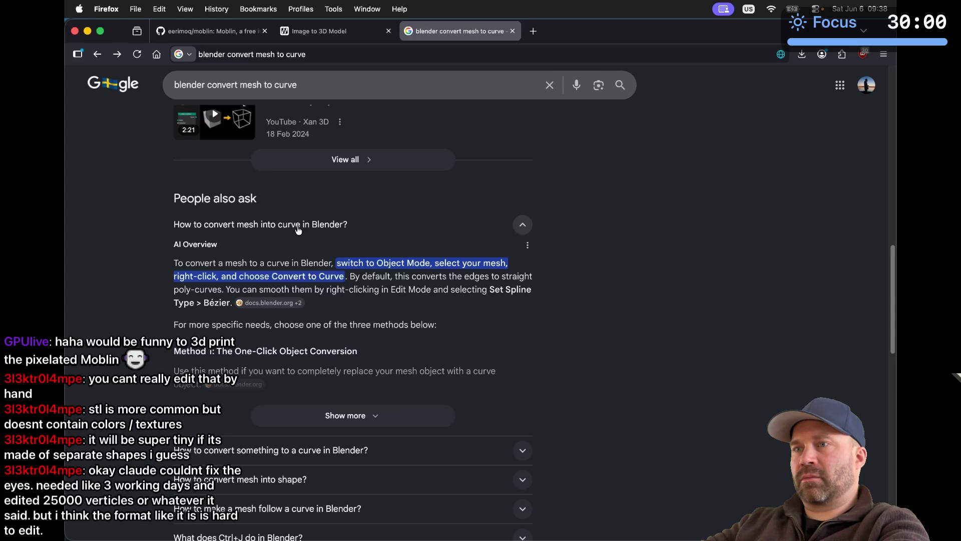
key(super+Tab)
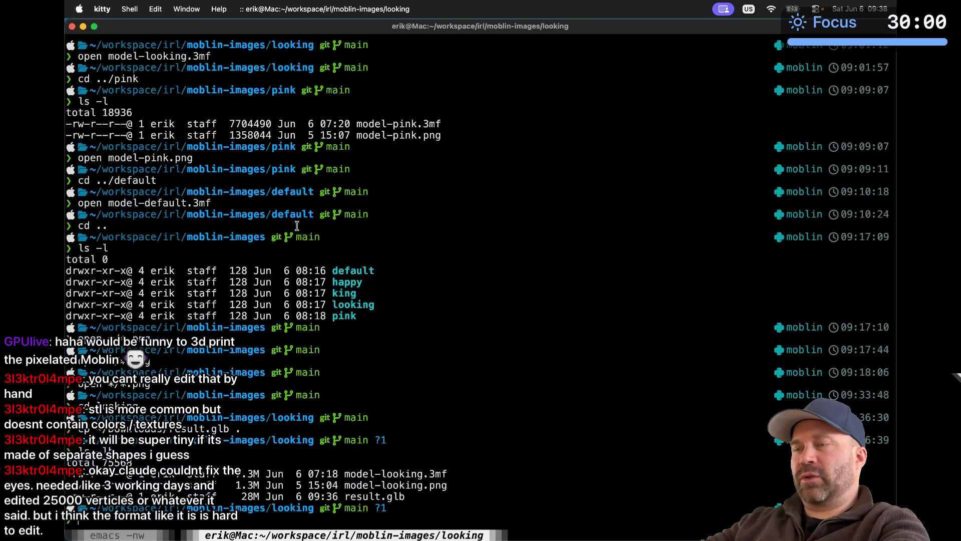
Step: Switch the apple character to Object Mode and try Convert To from its context menu
key(super+Tab)
key(super+Tab)
key(super+Tab)
scroll(297, 228, down, 10)
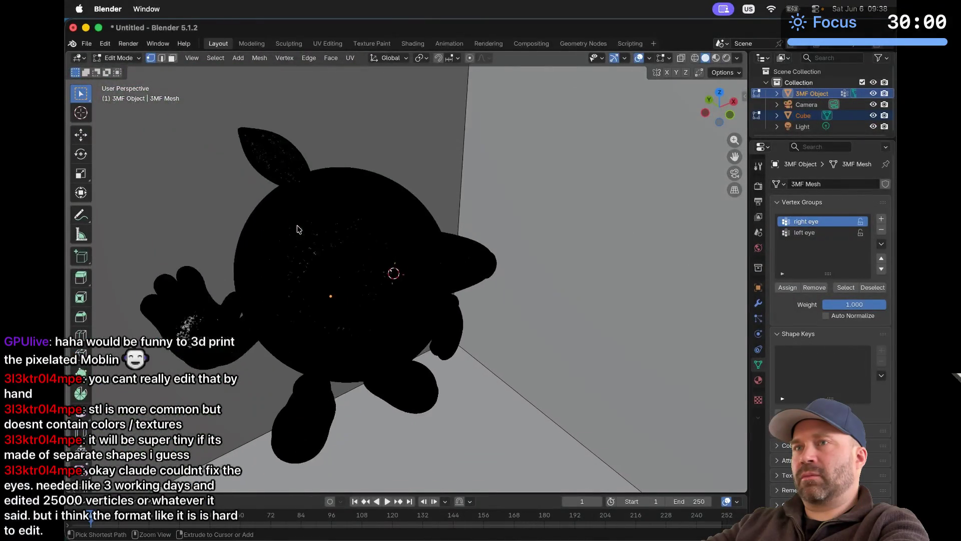
scroll(297, 229, down, 3)
key(super+Tab)
key(super+Tab)
click(128, 60)
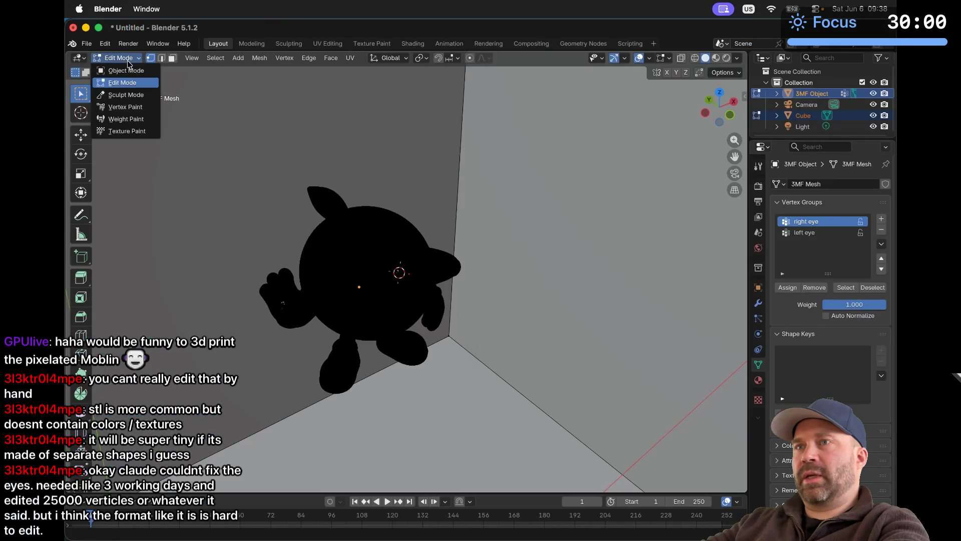
click(126, 70)
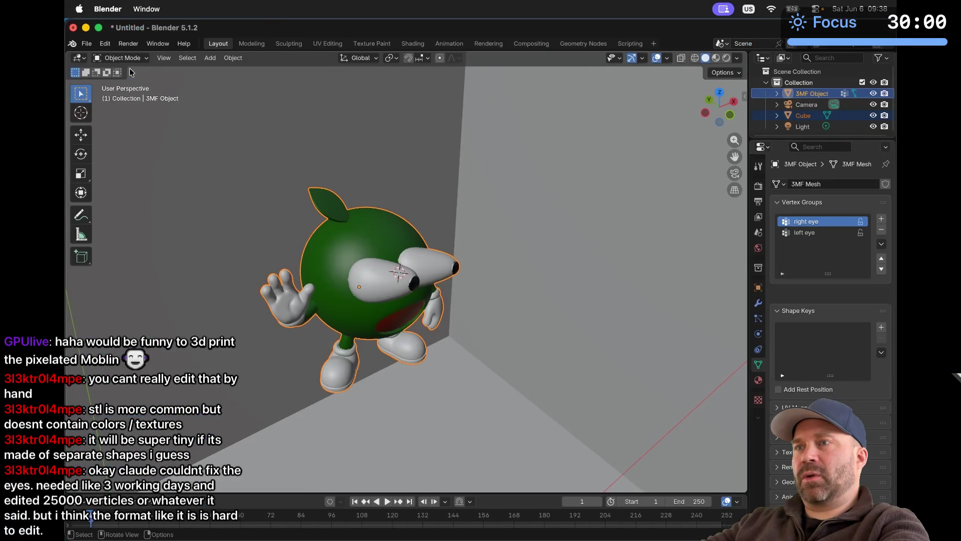
right_click(347, 258)
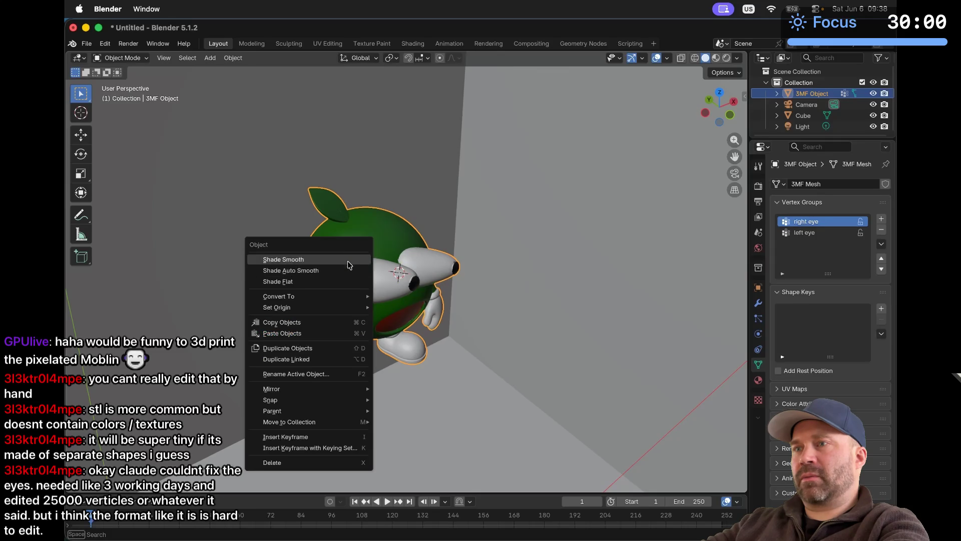
click(401, 310)
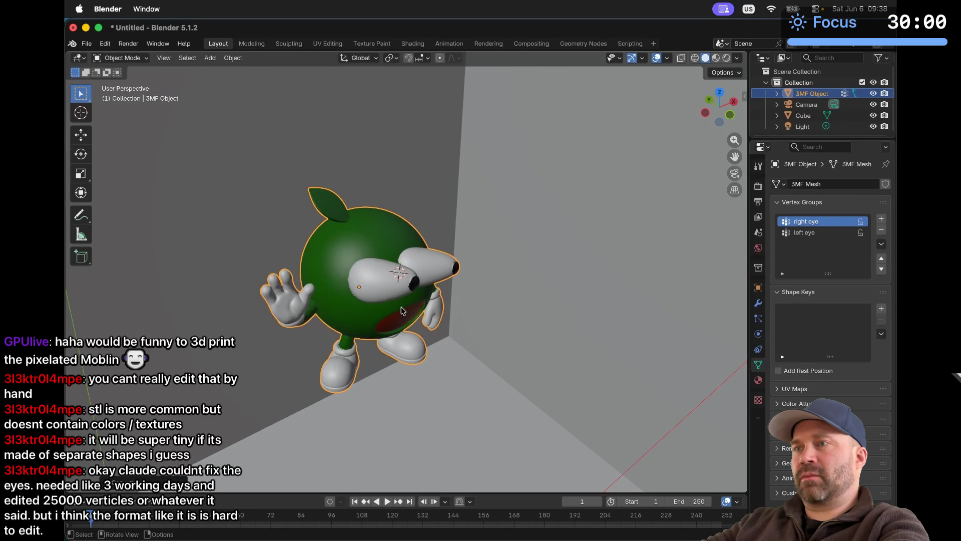
click(375, 376)
click(364, 307)
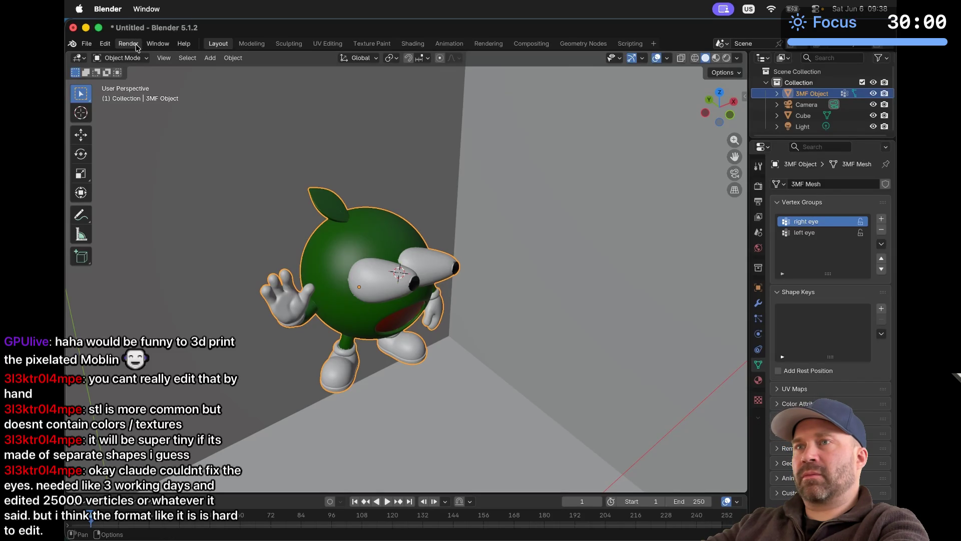
Step: Toggle the model into Edit Mode and back to Object Mode, viewing it from below
click(124, 57)
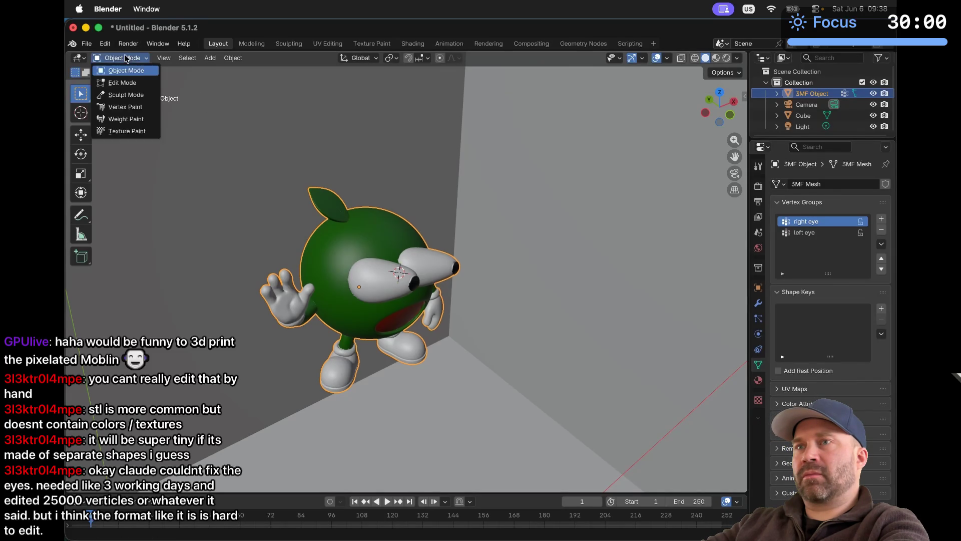
click(129, 83)
scroll(387, 298, up, 10)
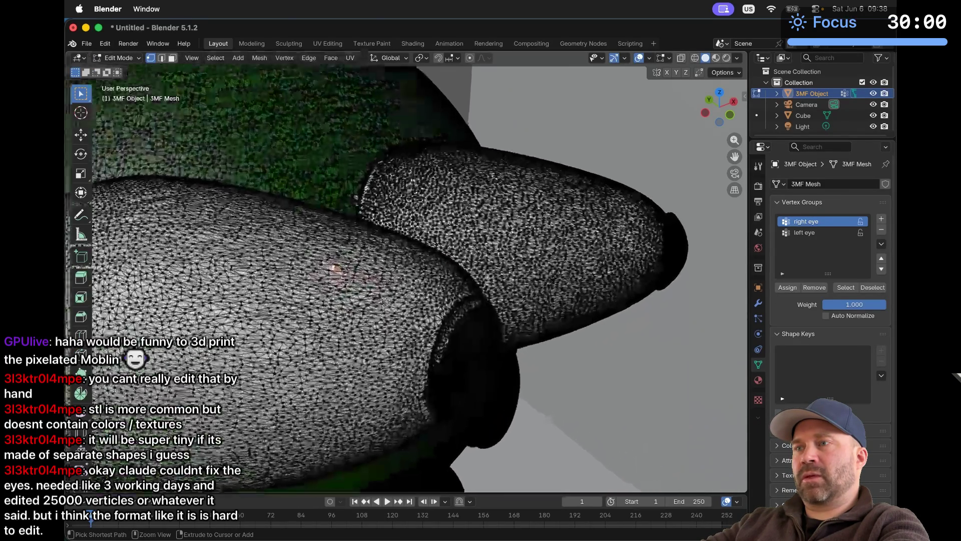
scroll(387, 298, down, 10)
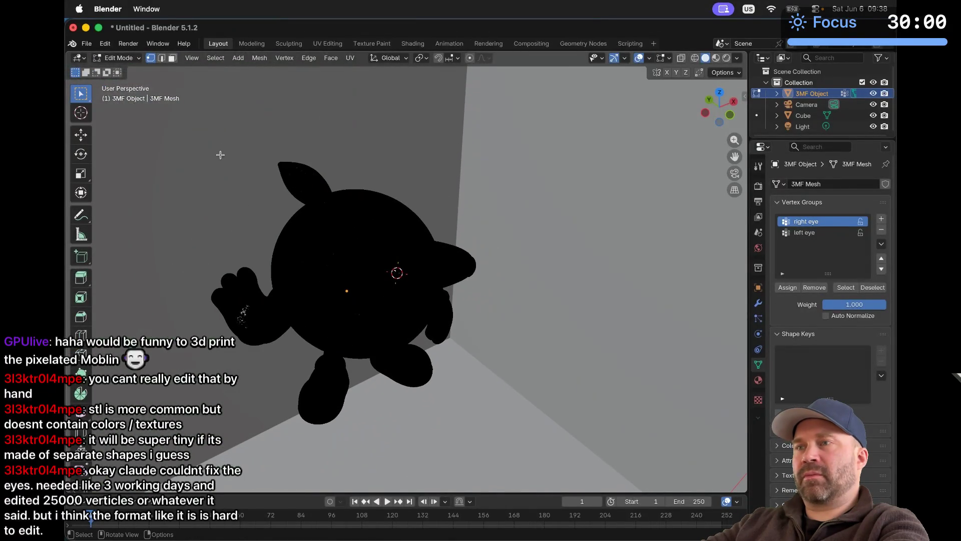
click(128, 59)
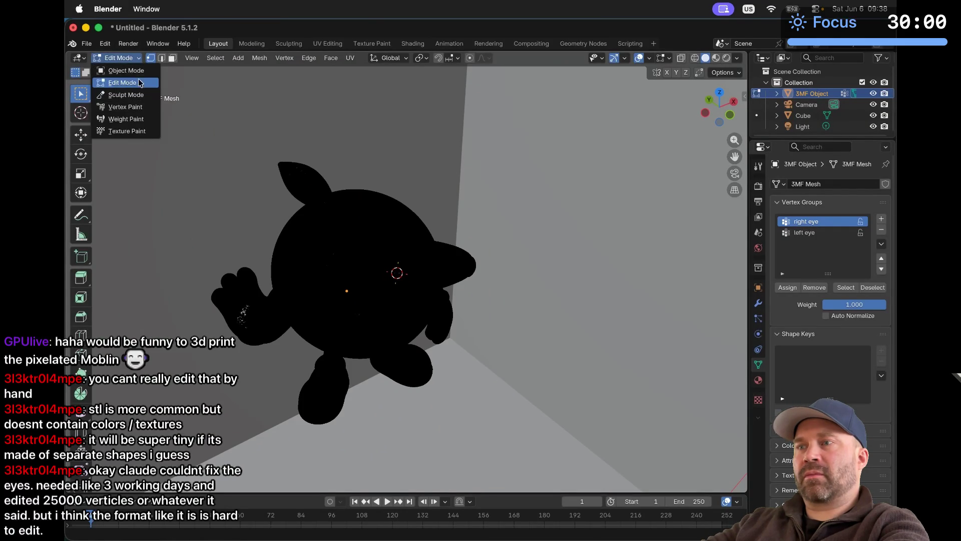
click(140, 71)
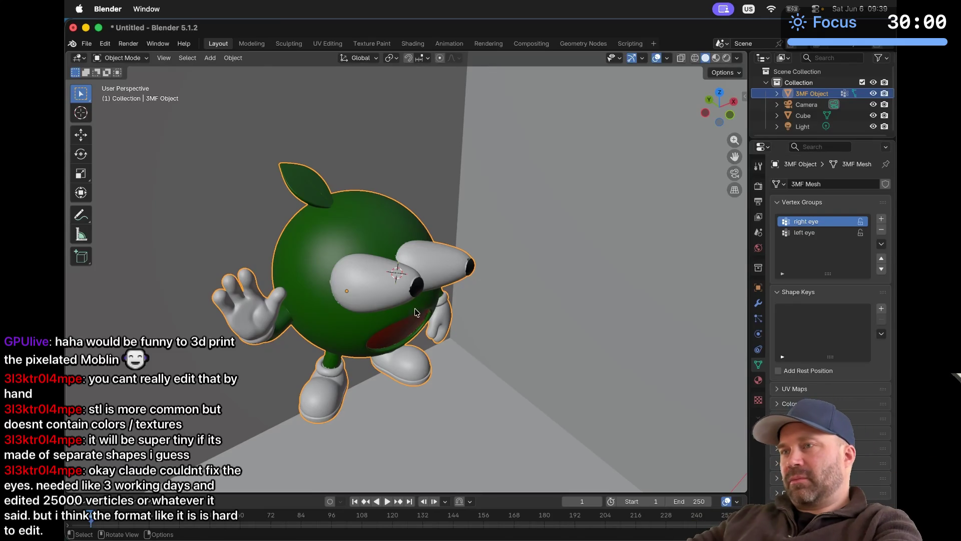
middle_drag(384, 289, 384, 288)
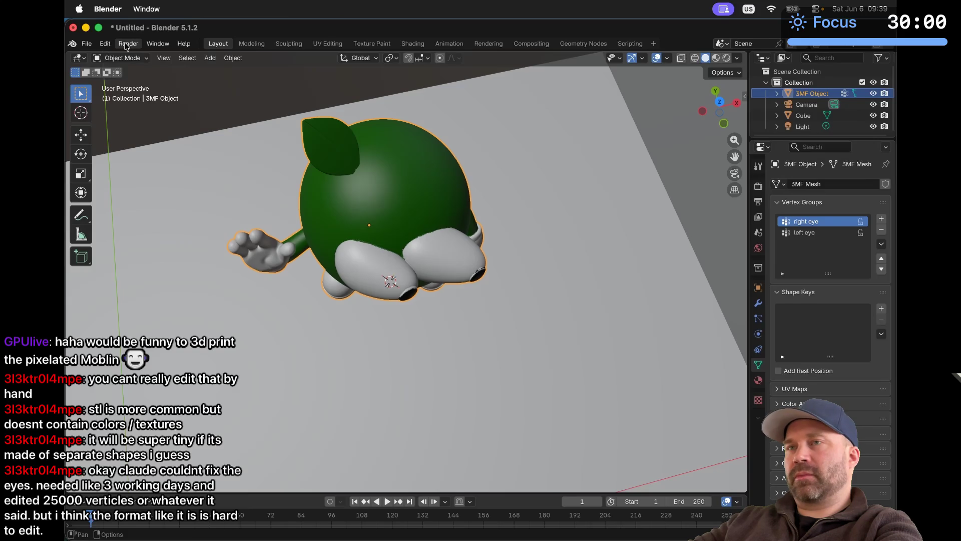
click(123, 57)
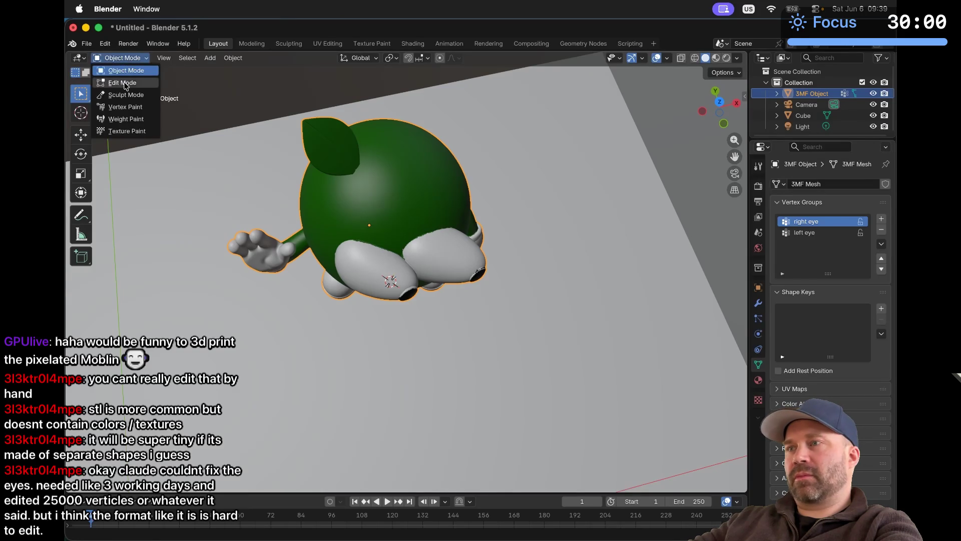
click(125, 83)
middle_drag(352, 246, 355, 270)
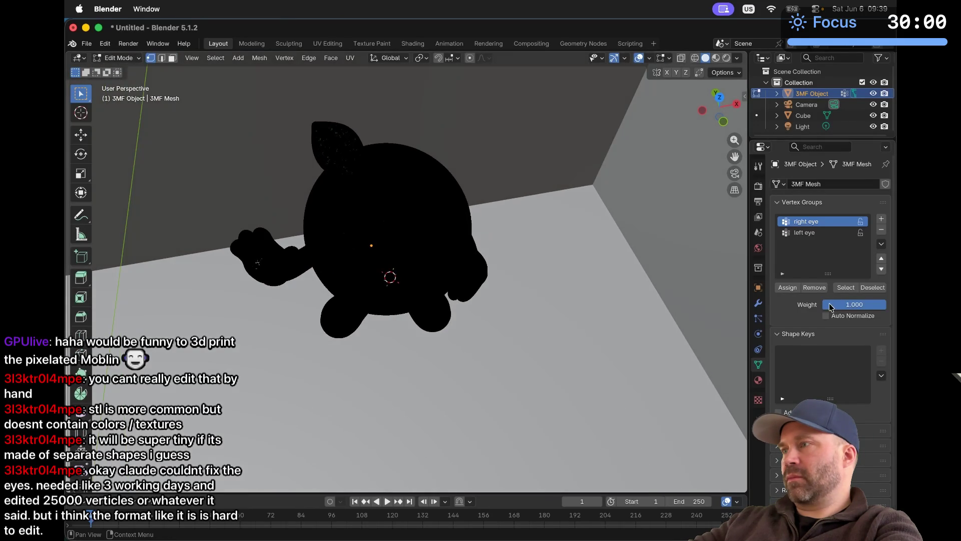
click(841, 288)
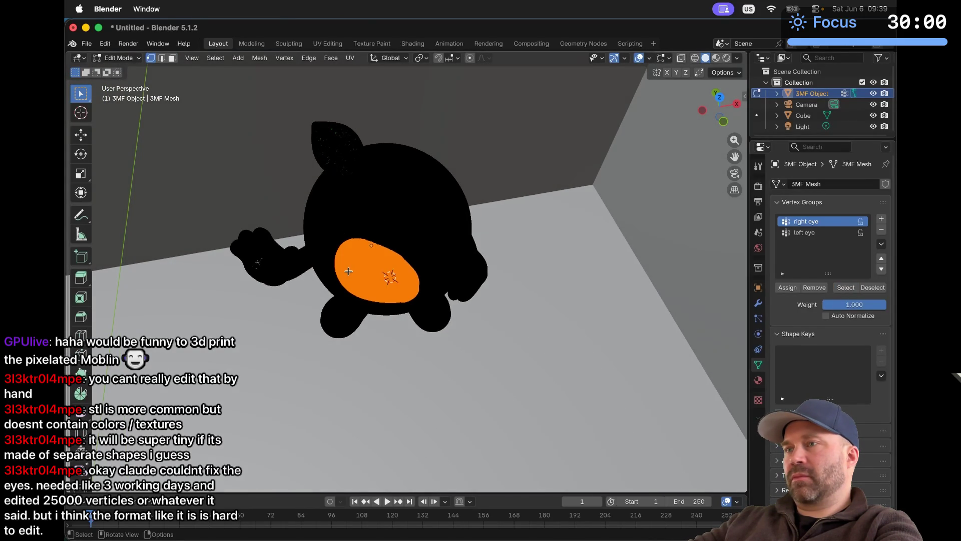
scroll(348, 271, up, 6)
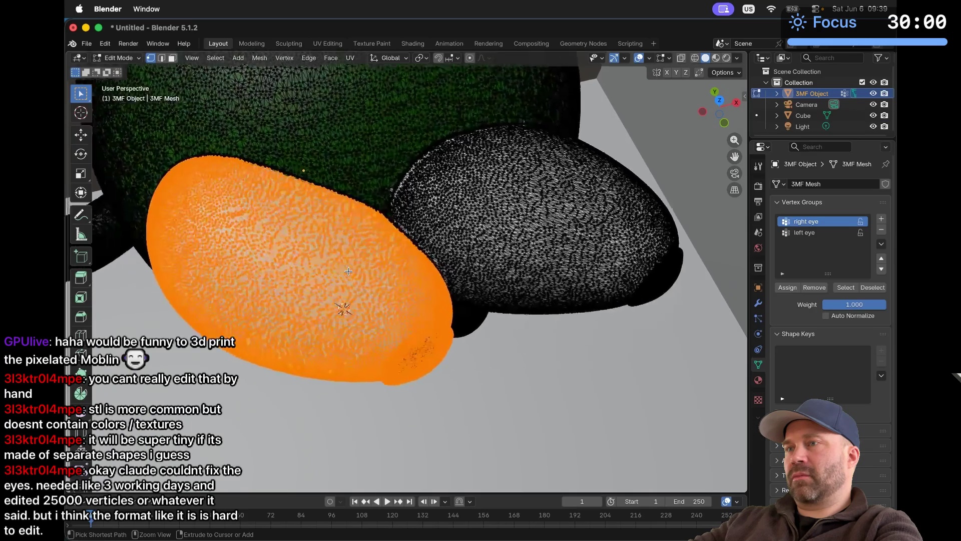
scroll(349, 271, down, 5)
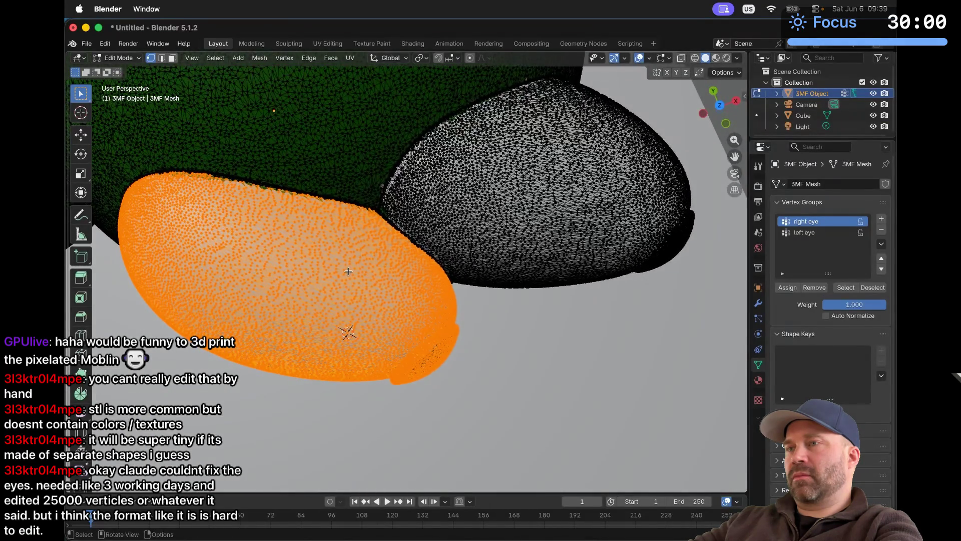
scroll(349, 271, down, 5)
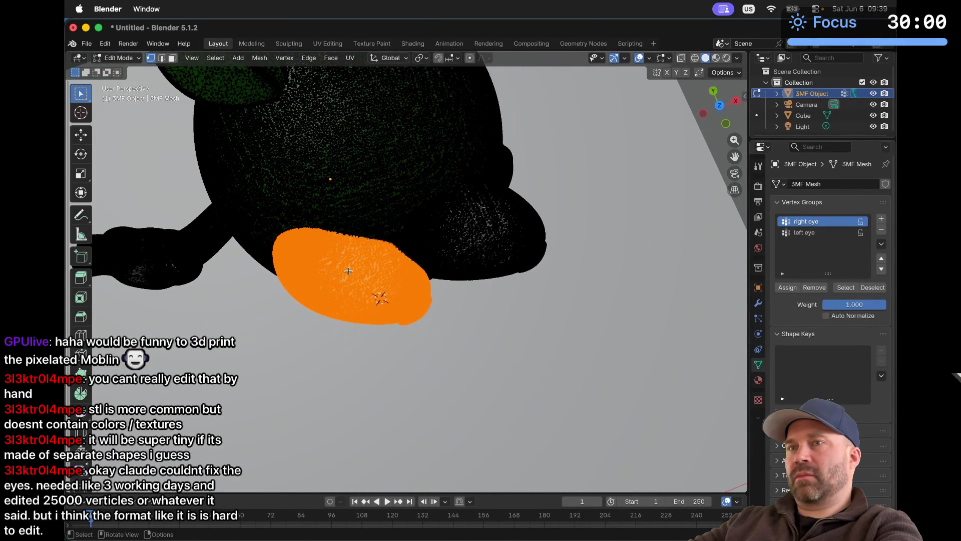
Step: Fill the right eye's selected vertices with New Edge/Face from Vertices and inspect the face
right_click(348, 270)
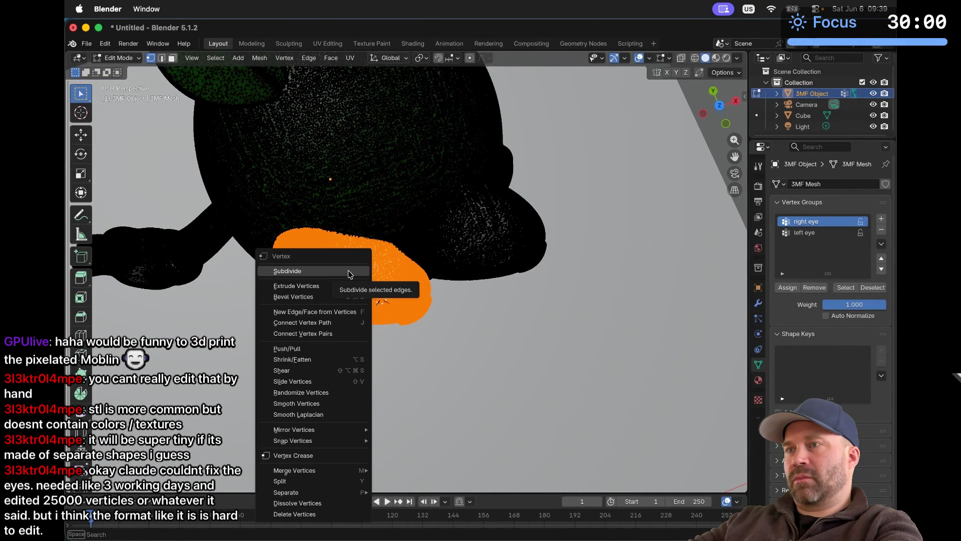
click(348, 312)
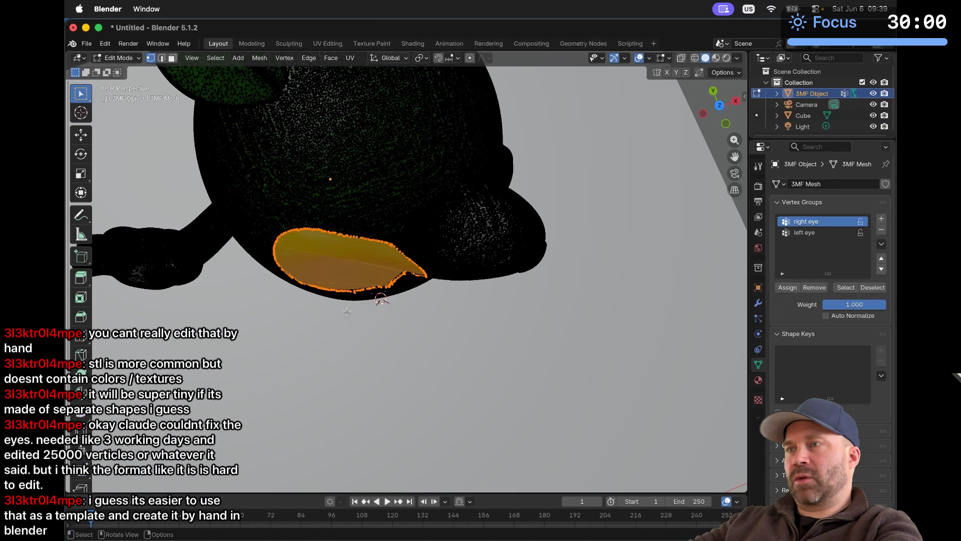
scroll(332, 279, down, 2)
scroll(331, 279, up, 10)
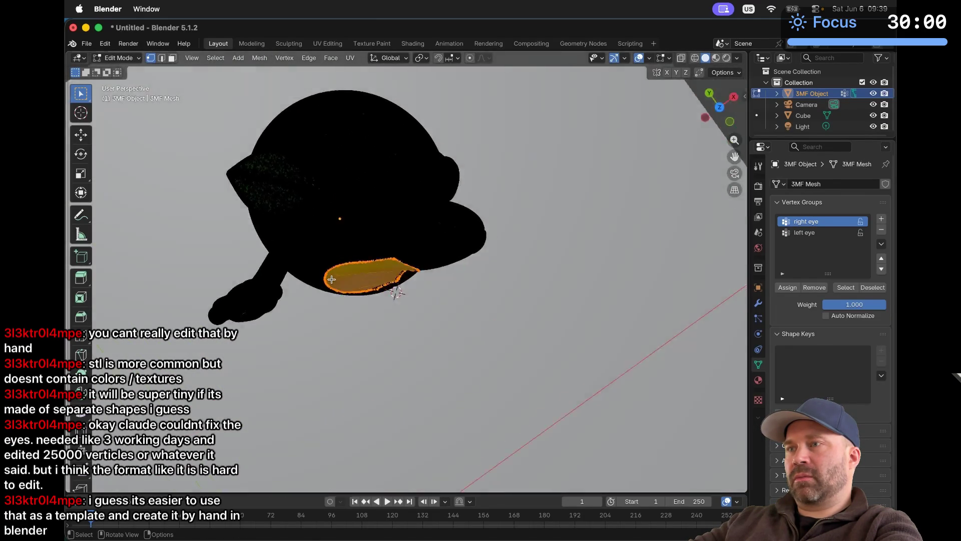
scroll(331, 279, up, 10)
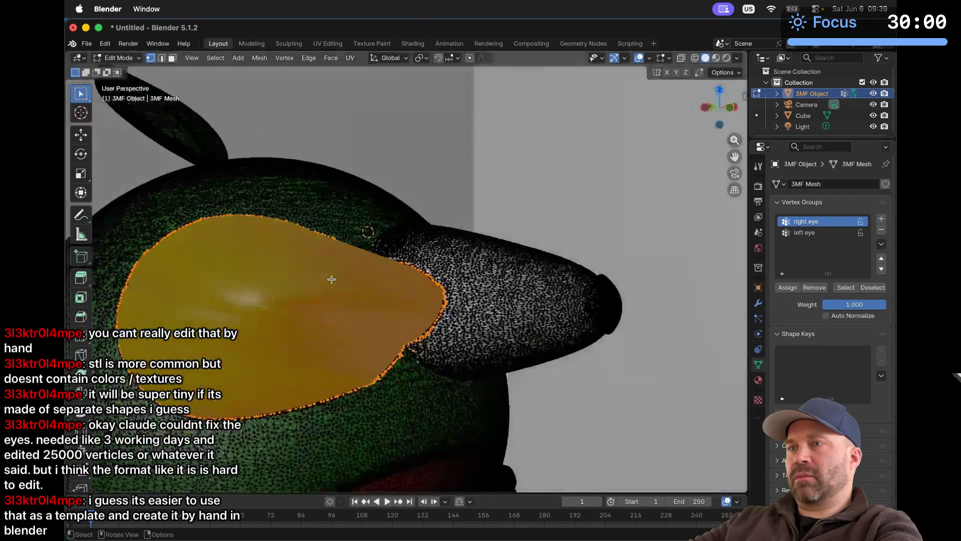
scroll(331, 279, up, 10)
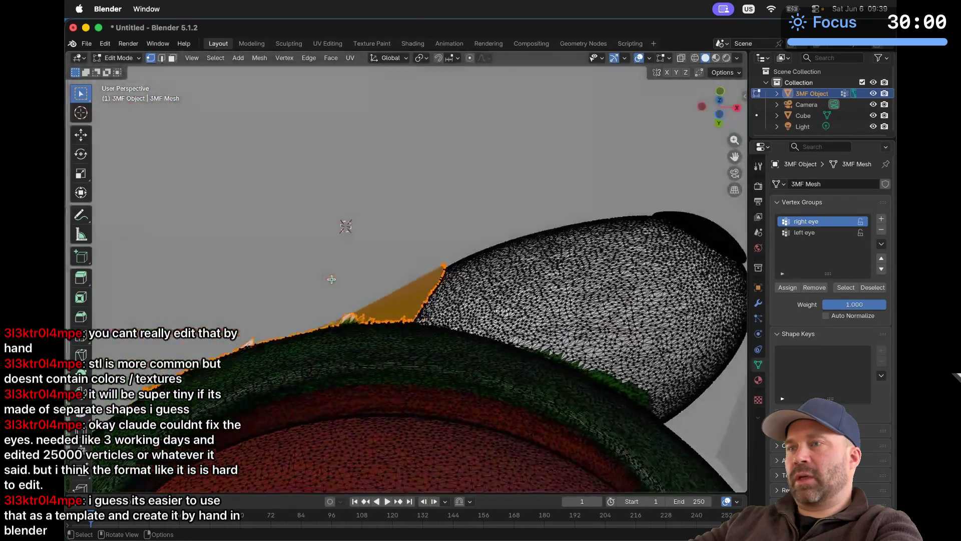
scroll(331, 279, up, 10)
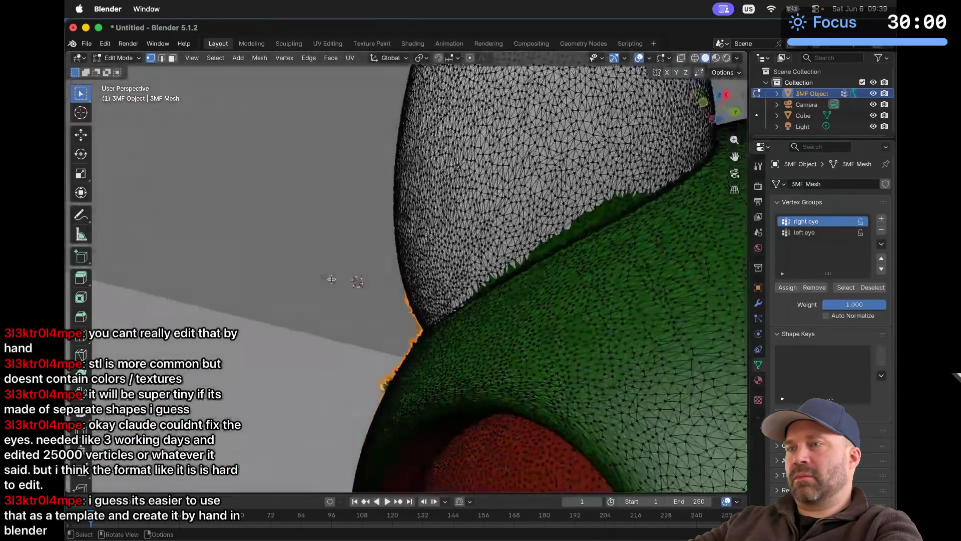
Step: Undo the new face over the right eye and bring up the Vertex context menu
scroll(331, 279, up, 10)
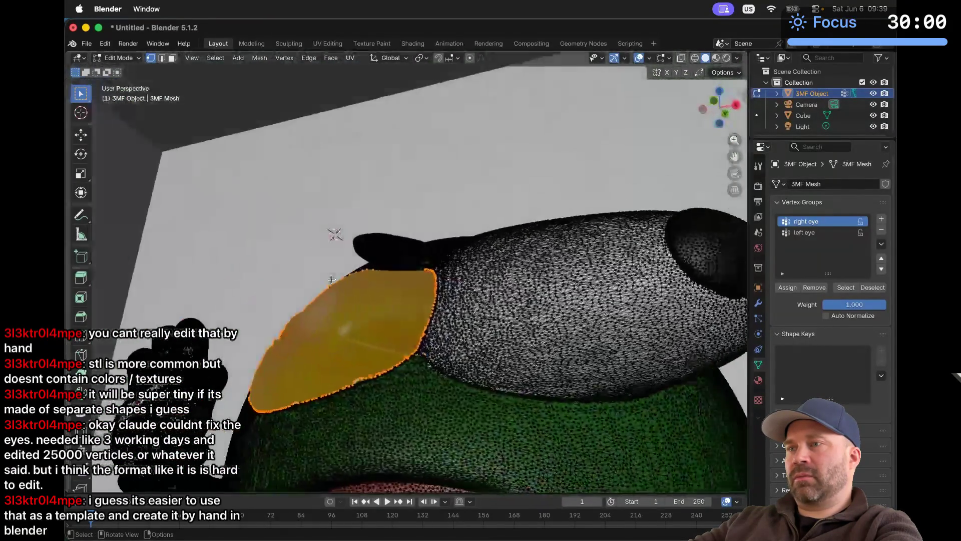
scroll(332, 279, up, 5)
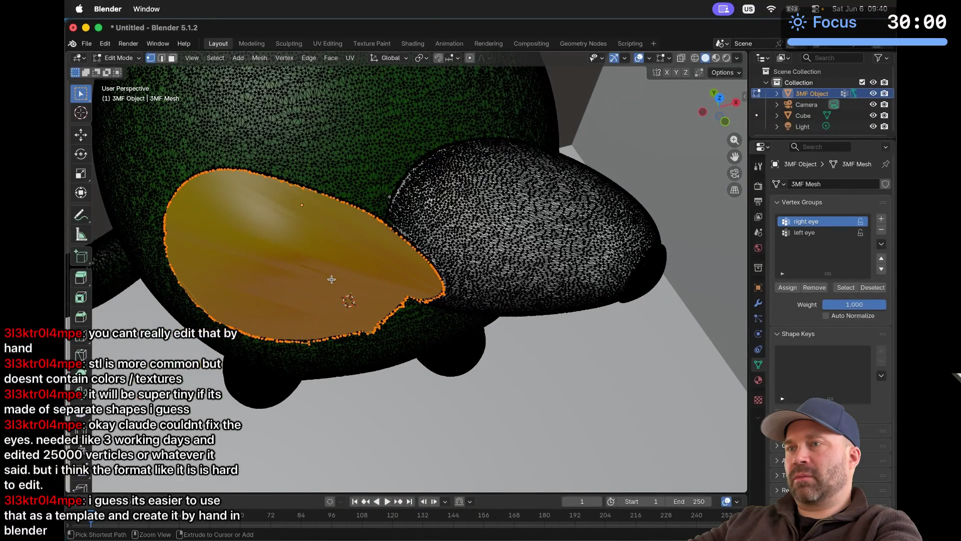
key(ctrl+l)
right_click(332, 280)
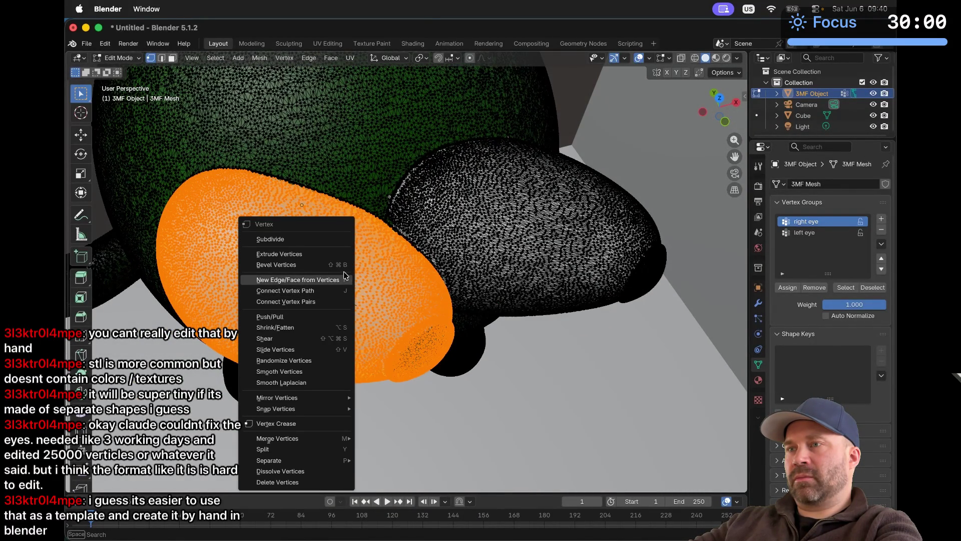
Step: Thicken the right eye surface slightly with Shrink/Fatten
click(344, 328)
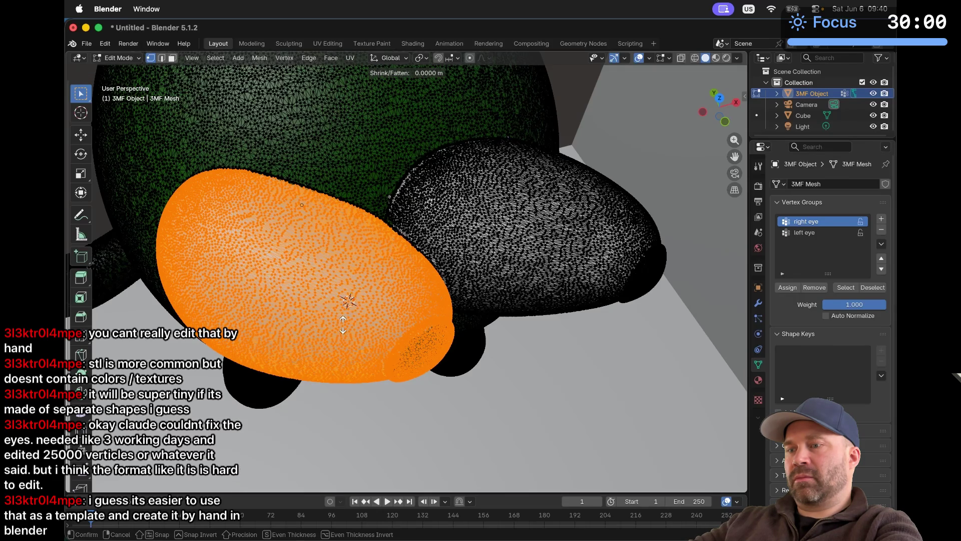
key(Escape)
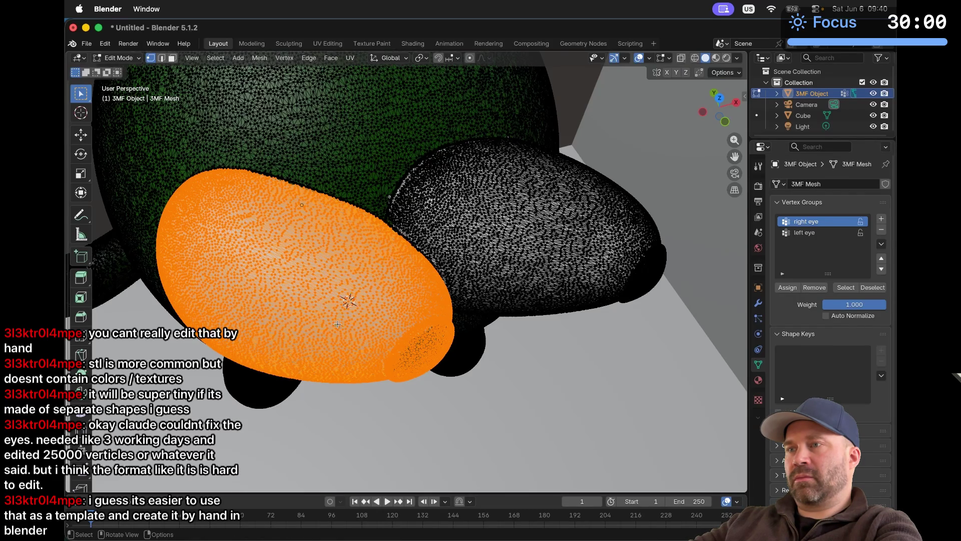
right_click(300, 312)
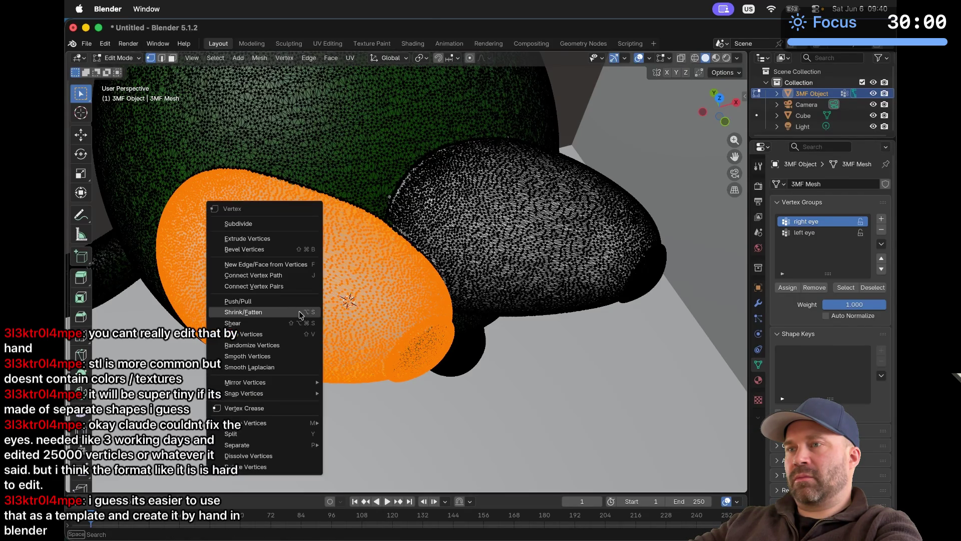
click(300, 314)
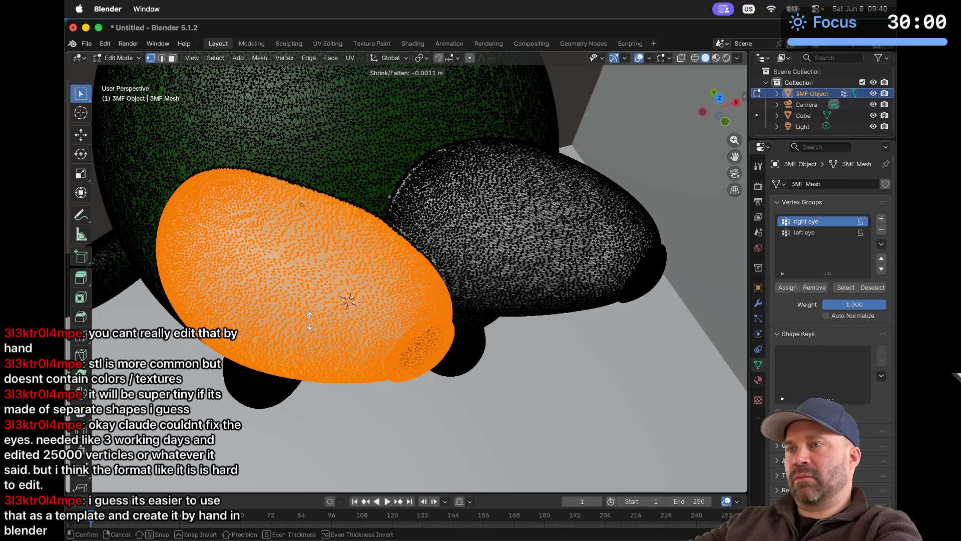
click(309, 318)
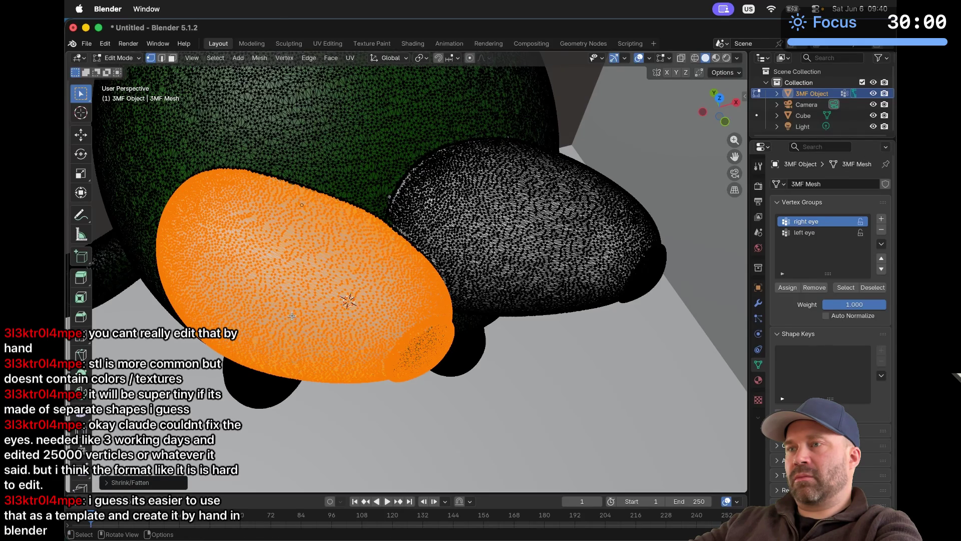
right_click(292, 315)
click(291, 317)
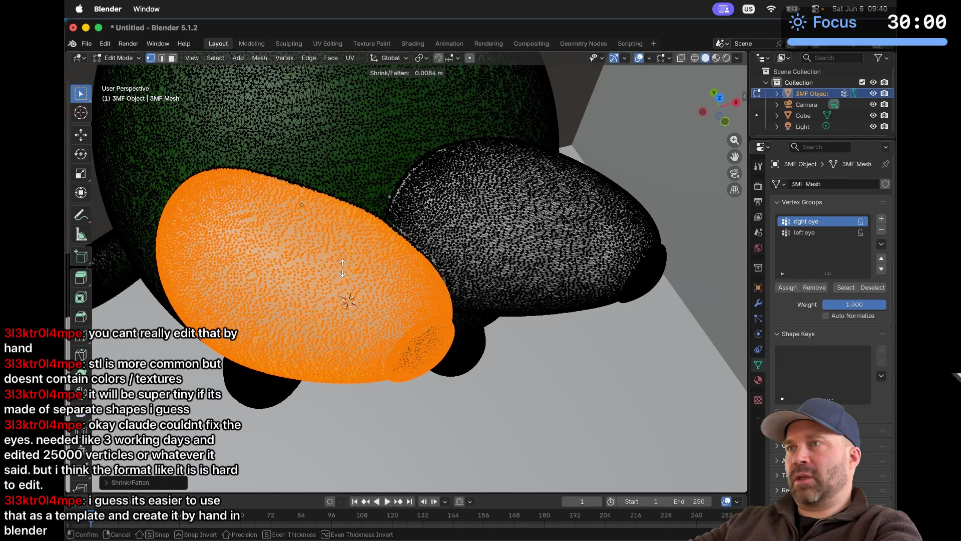
click(283, 163)
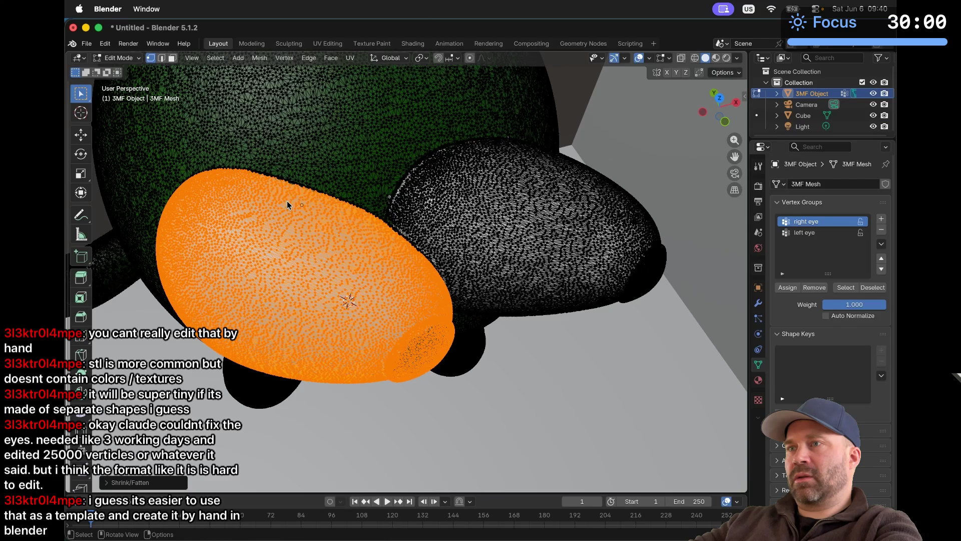
Step: Apply Smooth Vertices to the right eye and orbit around it
right_click(298, 292)
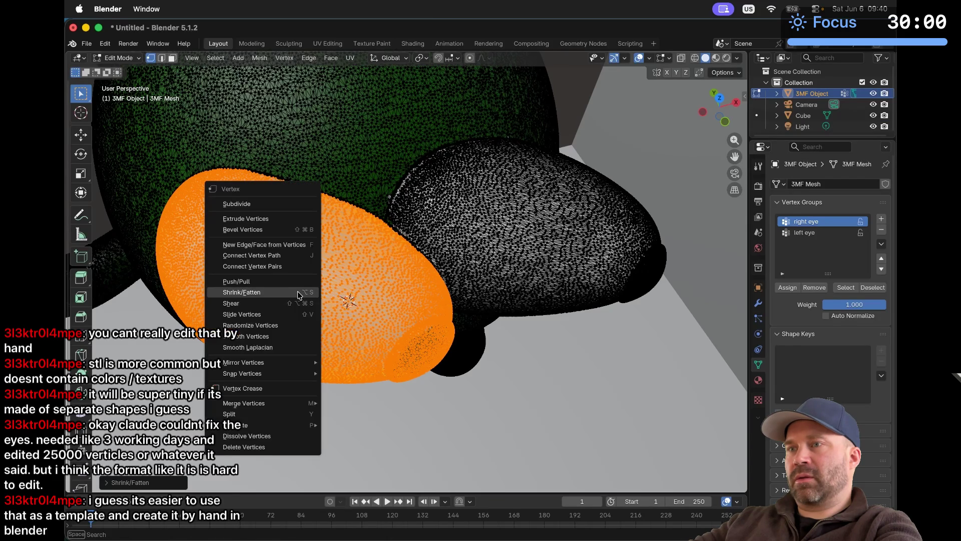
click(300, 334)
mouse_move(300, 335)
middle_down()
mouse_move(337, 250)
mouse_move(330, 324)
middle_up()
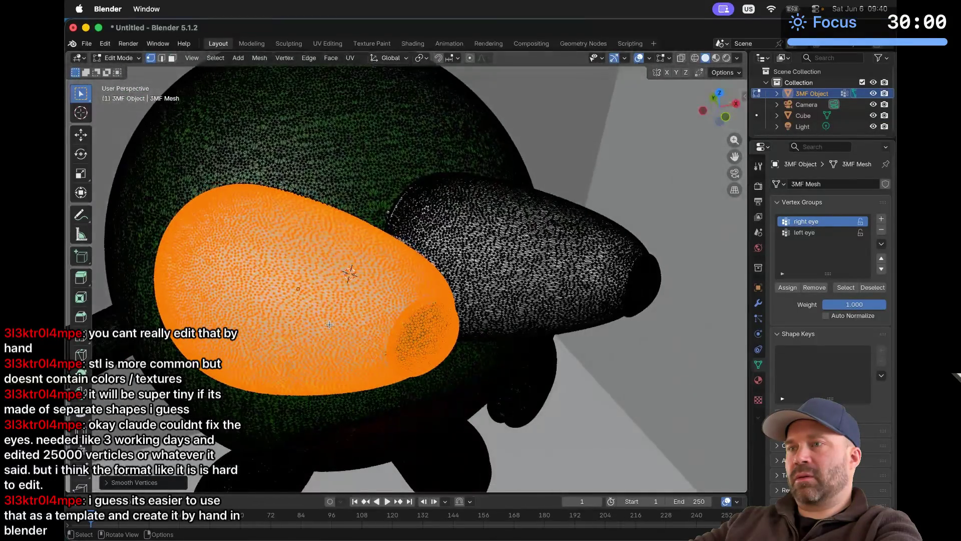
right_click(328, 325)
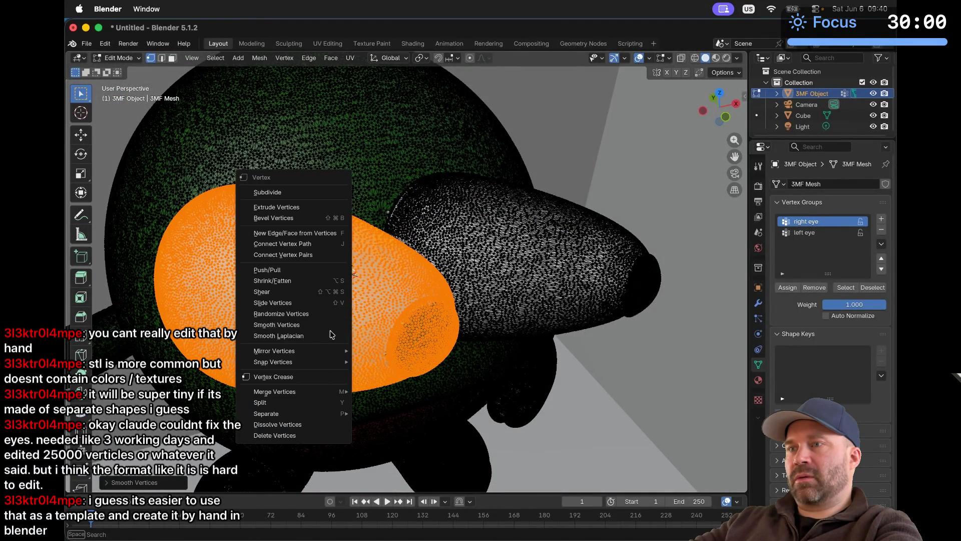
Step: Apply Laplacian Smooth Vertices to the right eye and inspect it from several angles
click(330, 335)
mouse_move(331, 336)
middle_down()
mouse_move(321, 346)
mouse_move(340, 340)
mouse_move(331, 336)
middle_up()
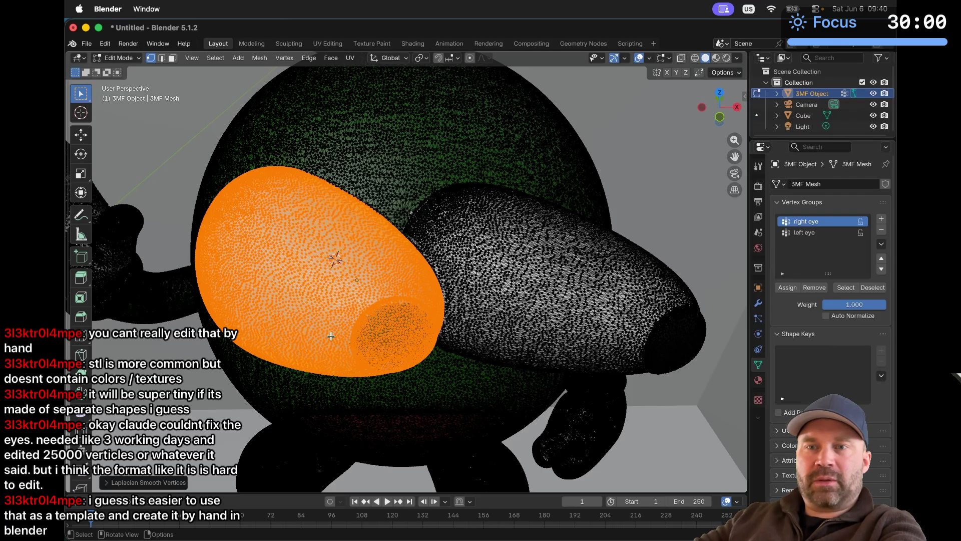
scroll(340, 314, down, 5)
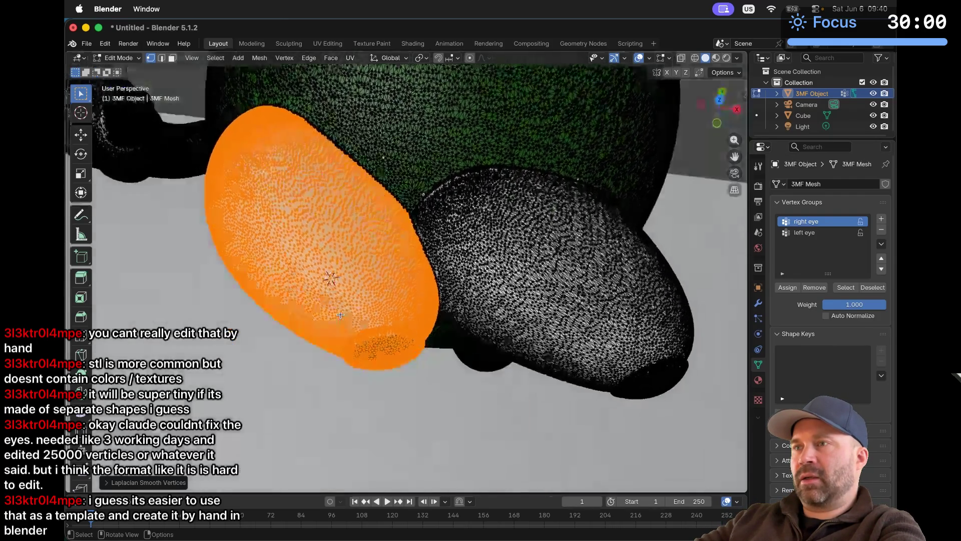
scroll(340, 314, up, 10)
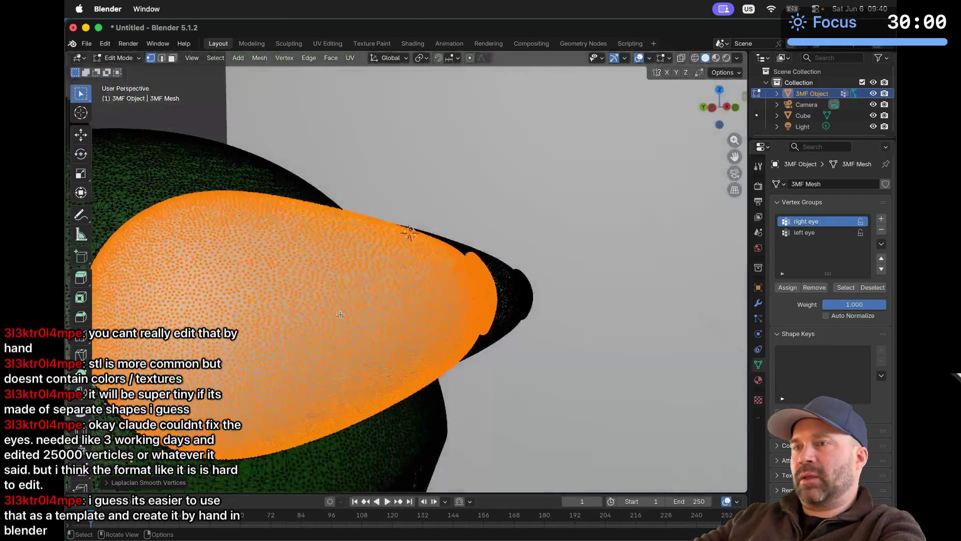
scroll(340, 315, up, 10)
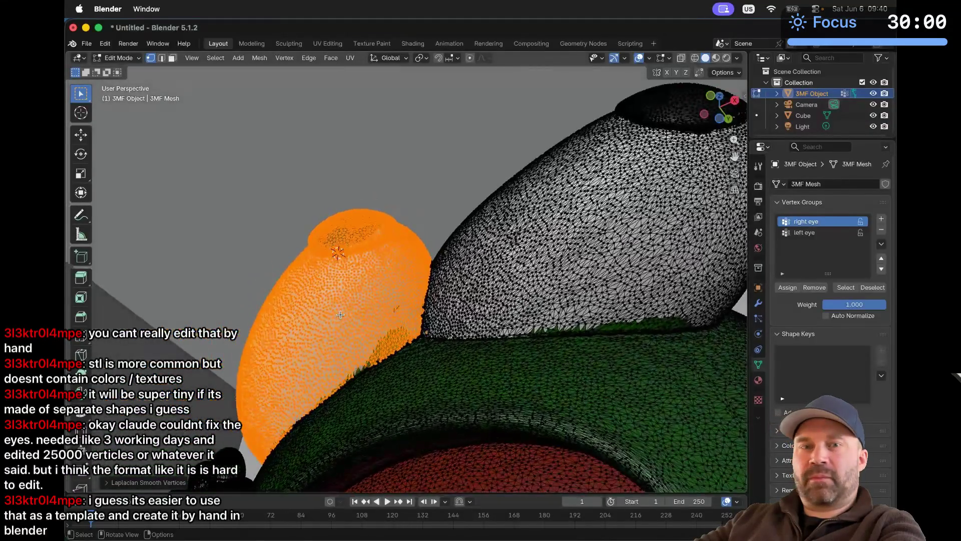
scroll(340, 314, down, 8)
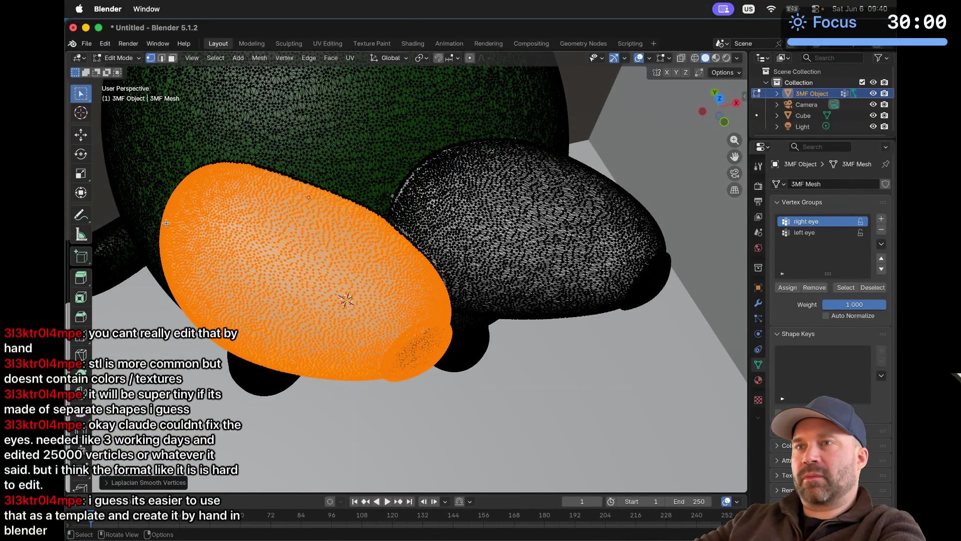
scroll(82, 275, down, 1)
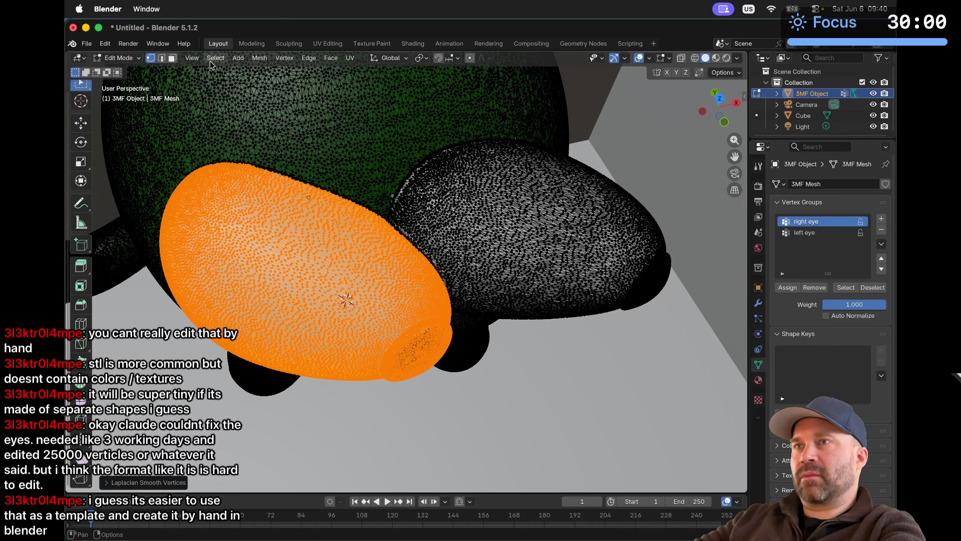
click(238, 58)
mouse_move(259, 59)
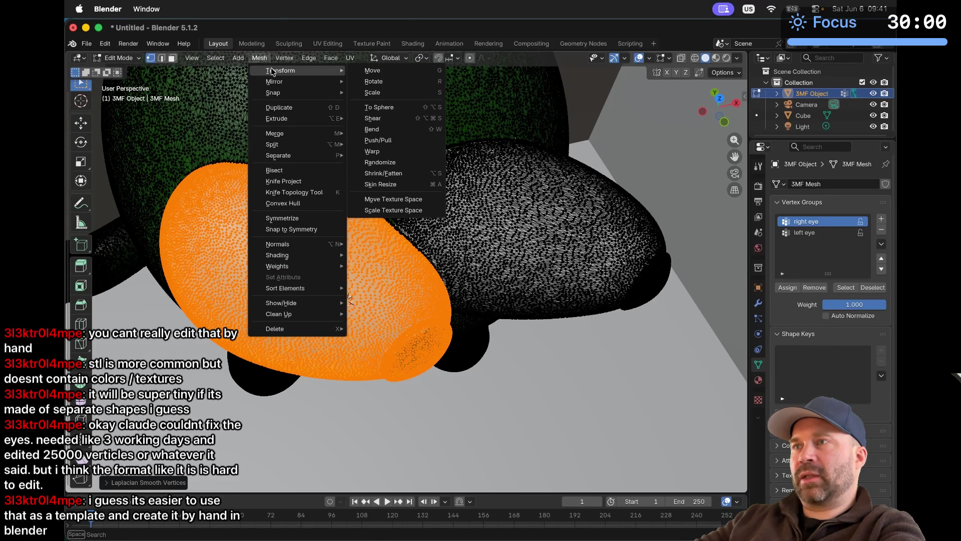
click(379, 108)
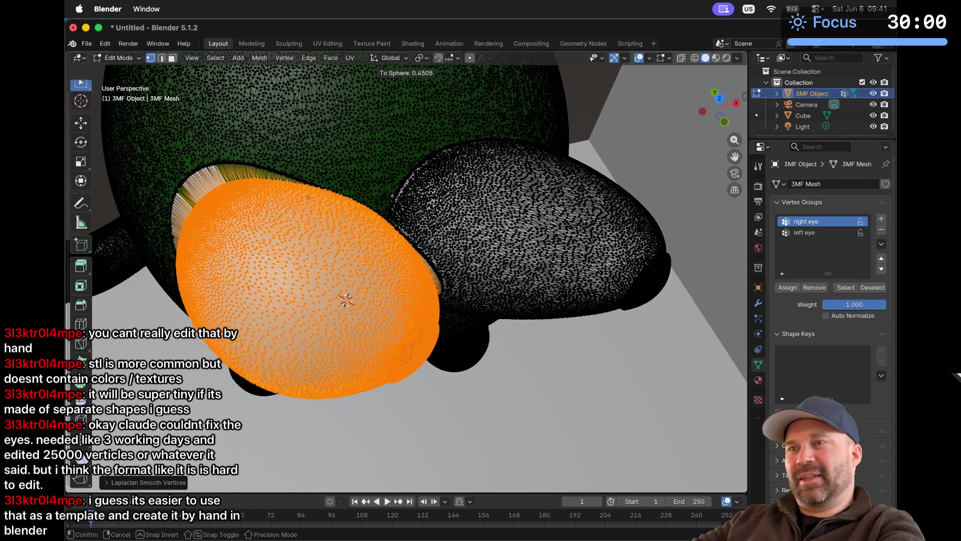
key(Escape)
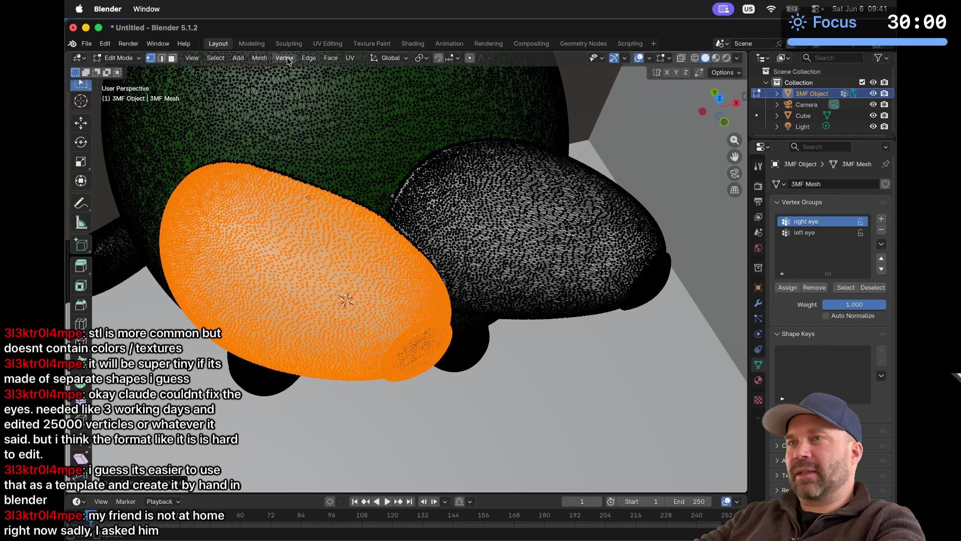
Step: Split the selected right-eye geometry from the head mesh with Mesh > Split > Selection
click(262, 60)
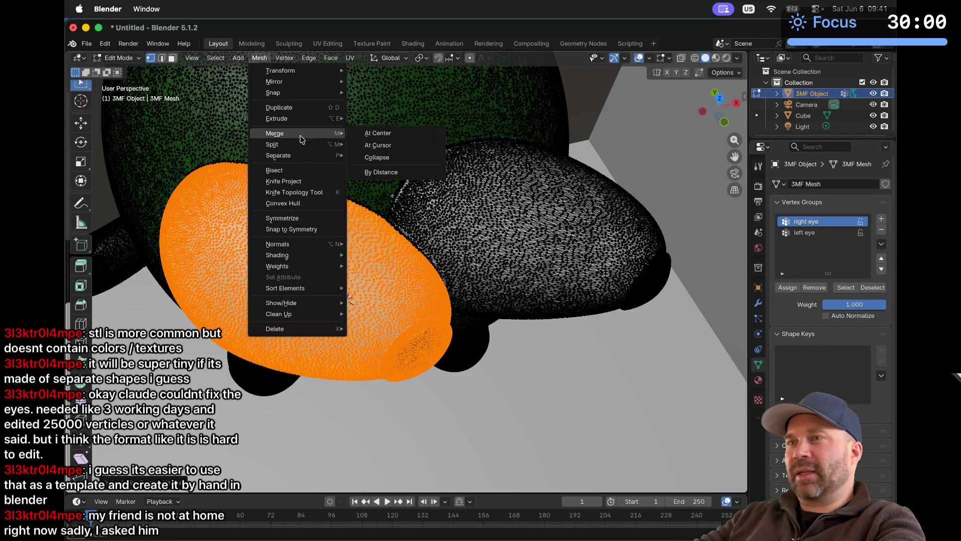
mouse_move(299, 162)
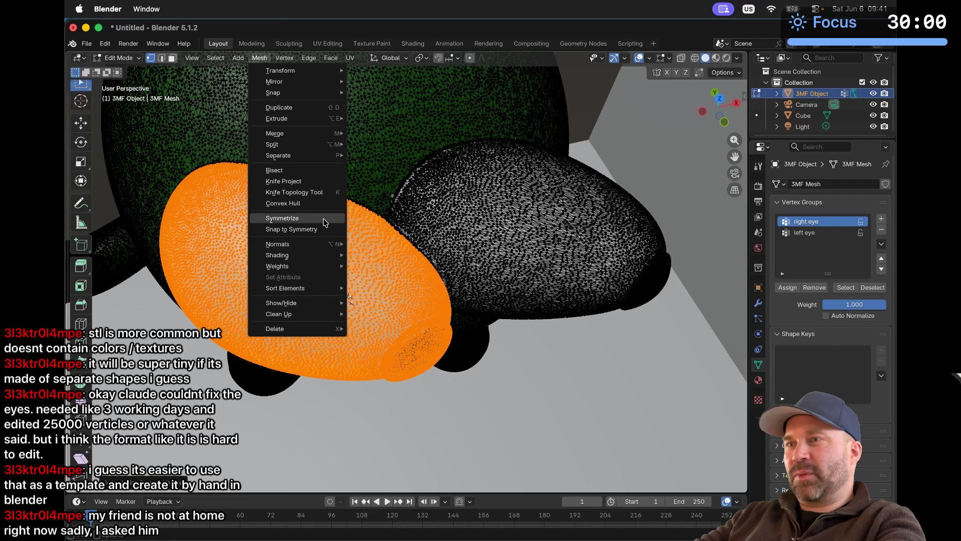
mouse_move(325, 247)
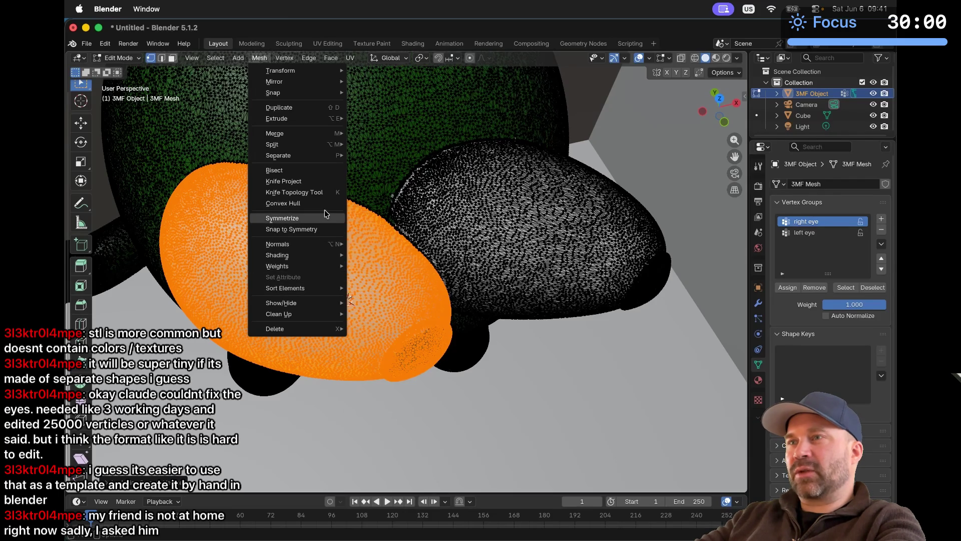
mouse_move(331, 158)
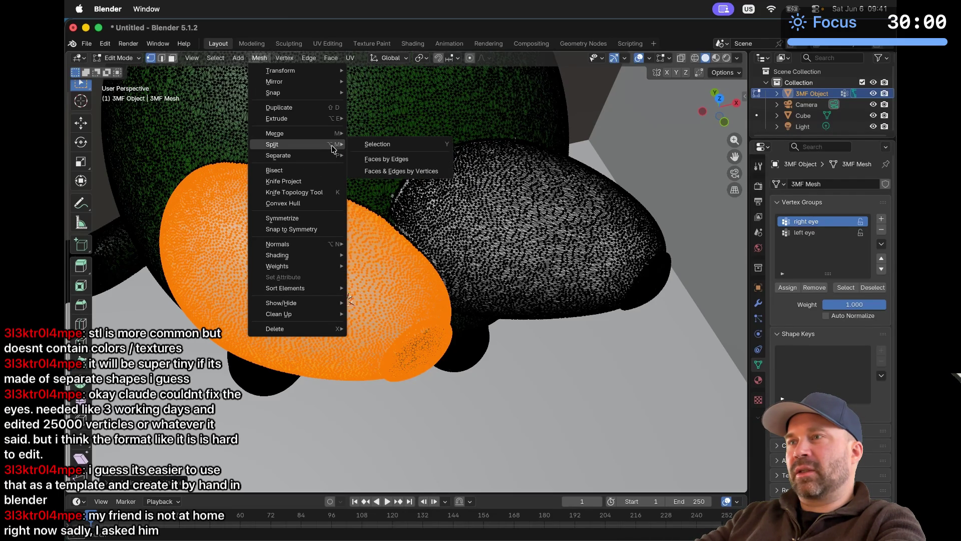
click(364, 144)
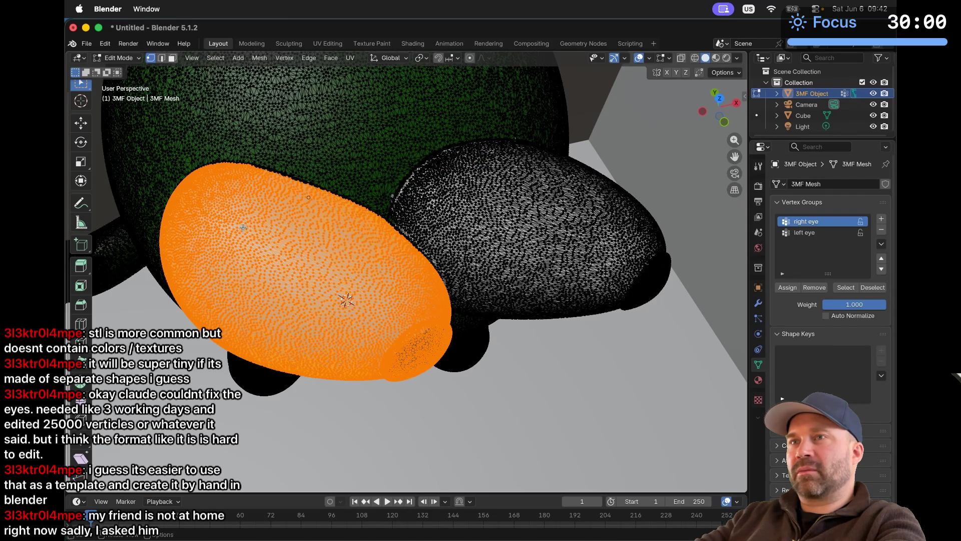
Step: Test-move the split eye downward to confirm it is detached, then undo the move
click(81, 134)
mouse_move(325, 293)
mouse_down()
mouse_move(280, 480)
mouse_move(408, 395)
mouse_move(440, 323)
mouse_move(318, 404)
mouse_move(278, 414)
mouse_move(309, 328)
mouse_move(342, 328)
mouse_move(399, 393)
mouse_move(107, 520)
mouse_move(75, 510)
mouse_move(202, 483)
mouse_move(271, 374)
mouse_up()
key(ctrl+z)
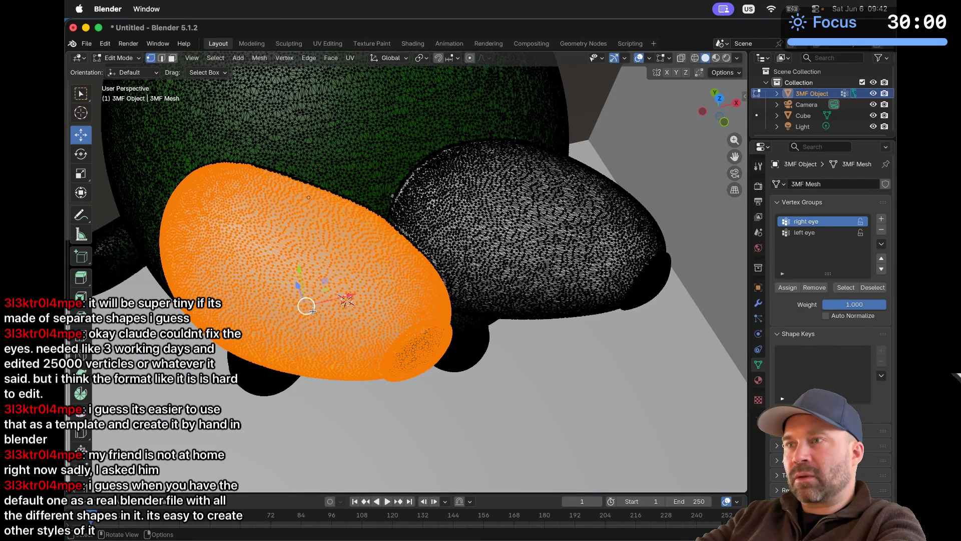
Step: Undo a test stretch of the eye, then add the left eye vertex group to the selection
drag(312, 311, 270, 405)
key(ctrl+z)
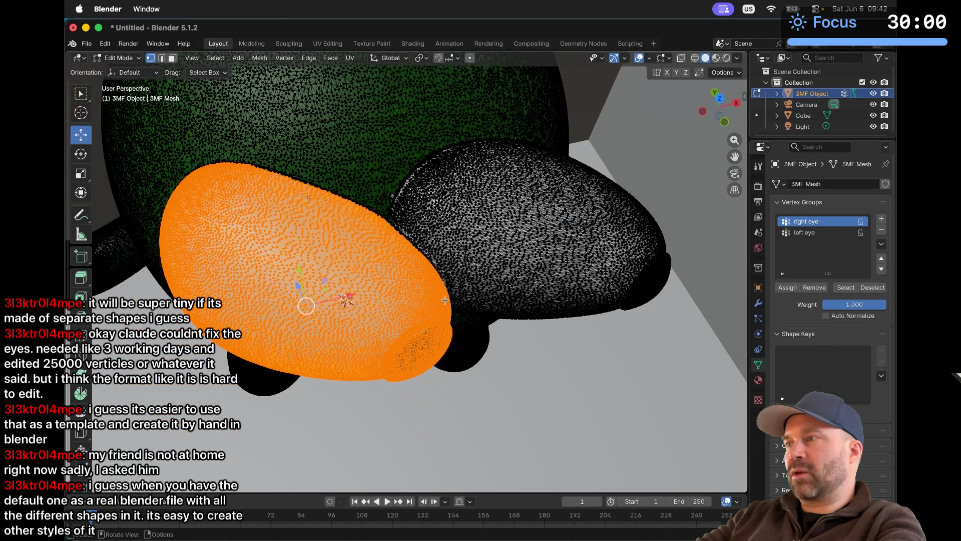
click(816, 233)
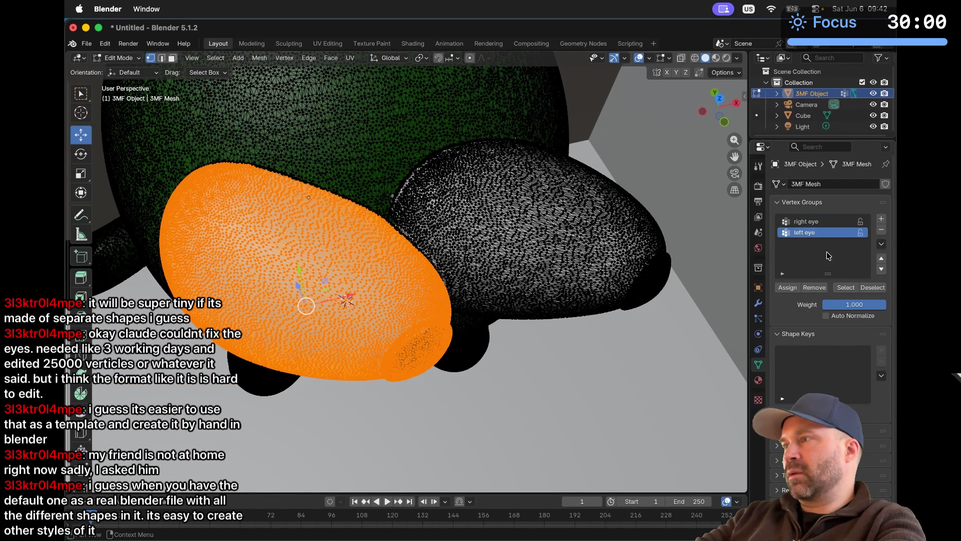
click(845, 287)
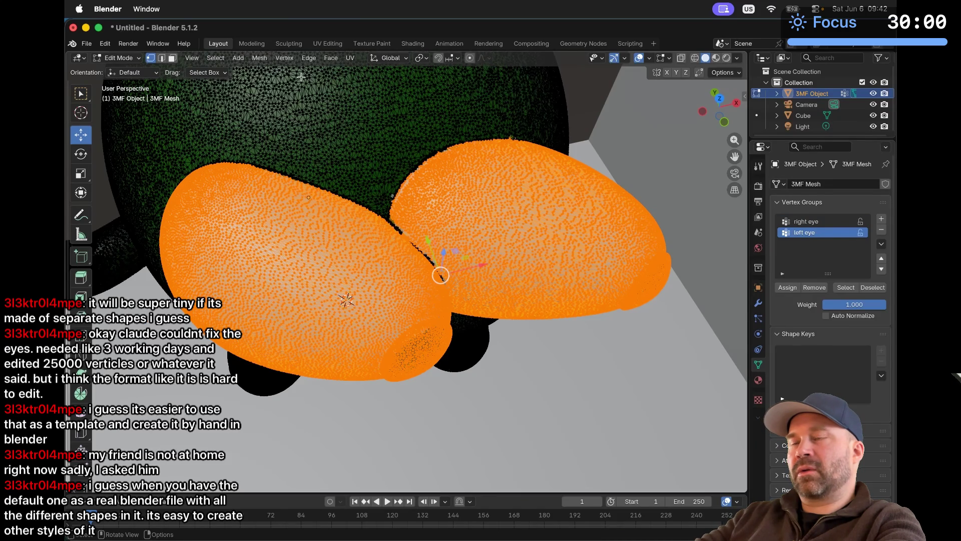
click(266, 63)
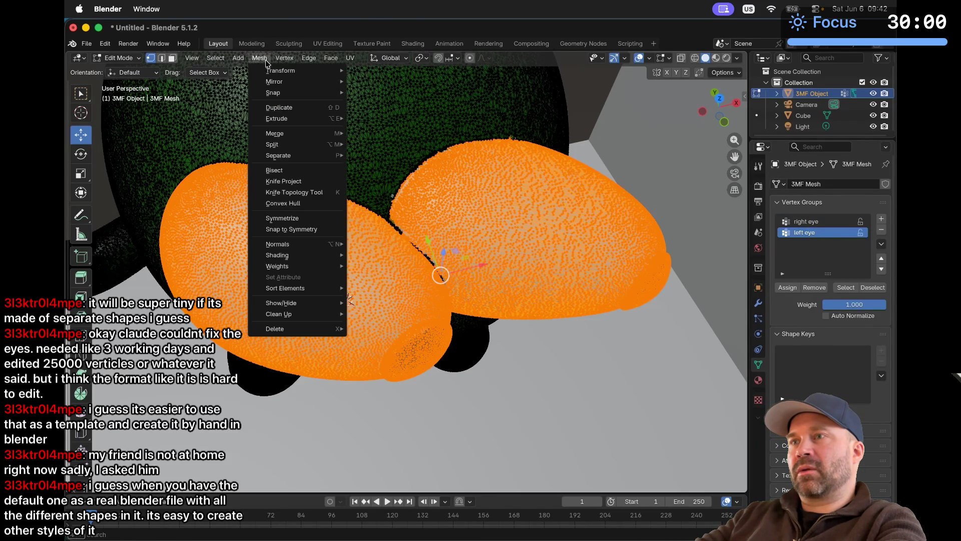
mouse_move(316, 134)
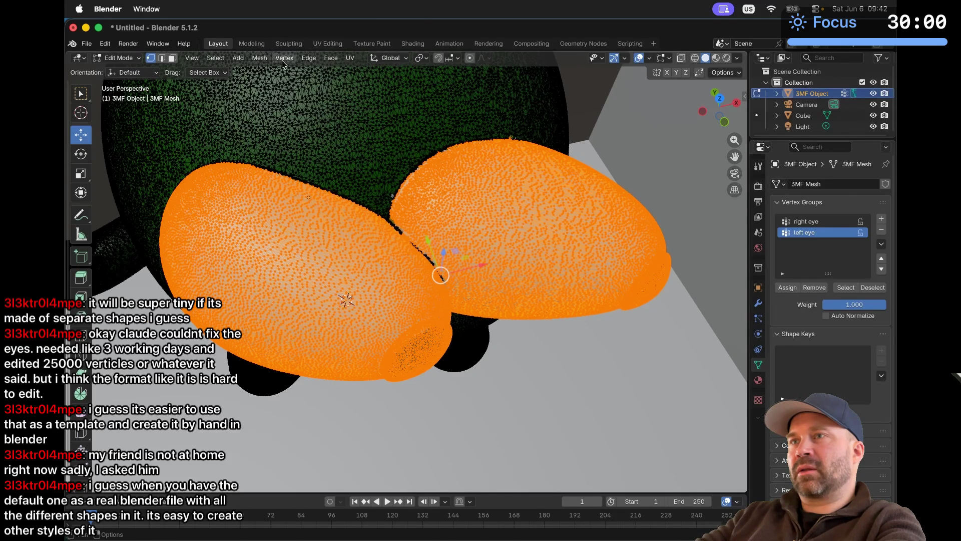
key(ctrl+v)
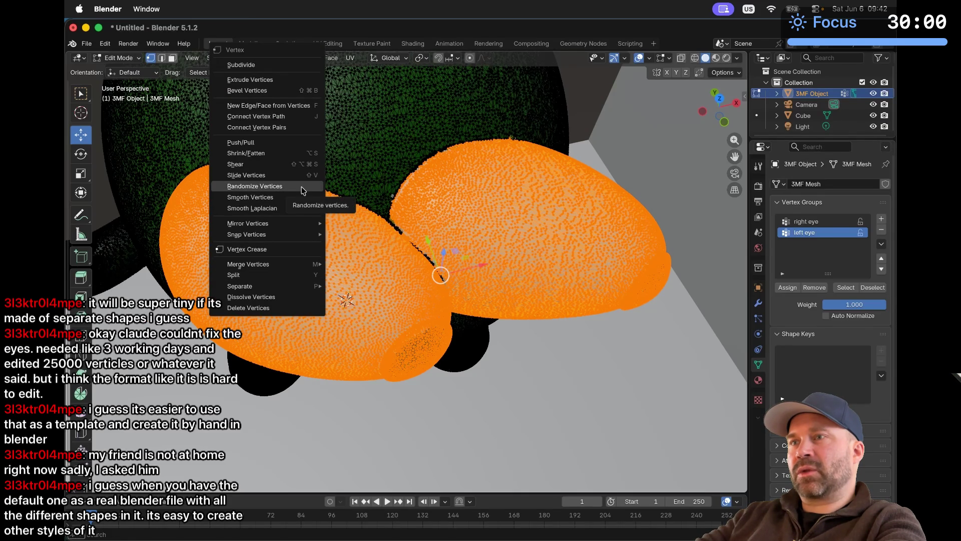
mouse_move(304, 235)
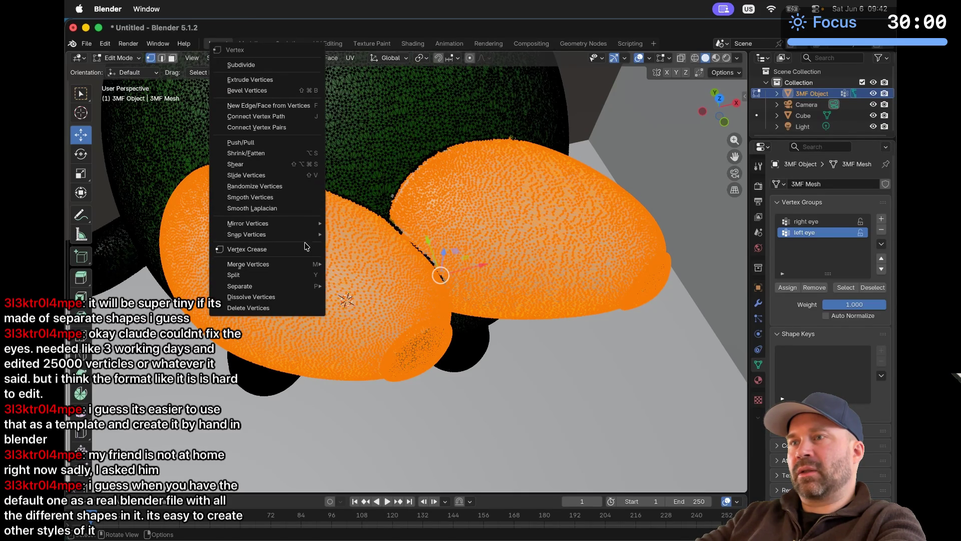
mouse_move(310, 266)
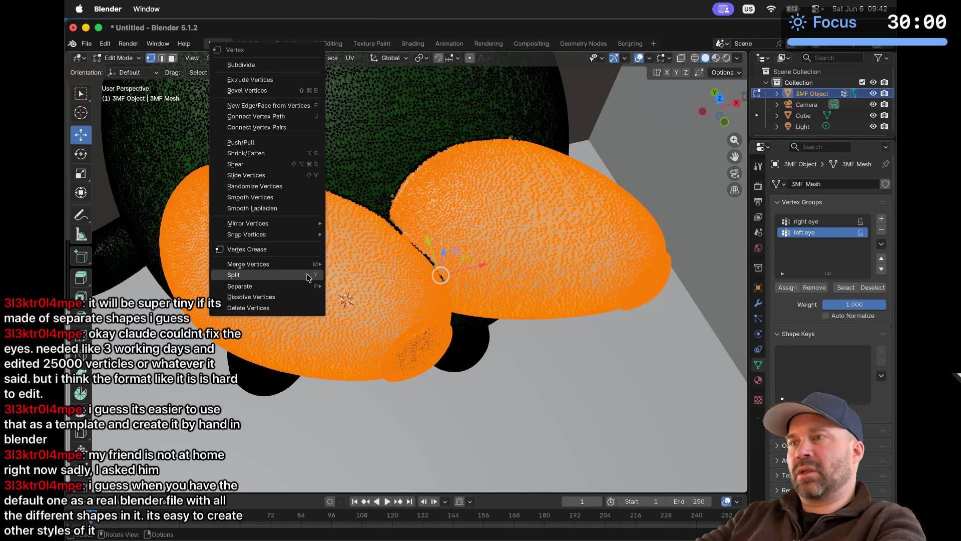
mouse_move(304, 285)
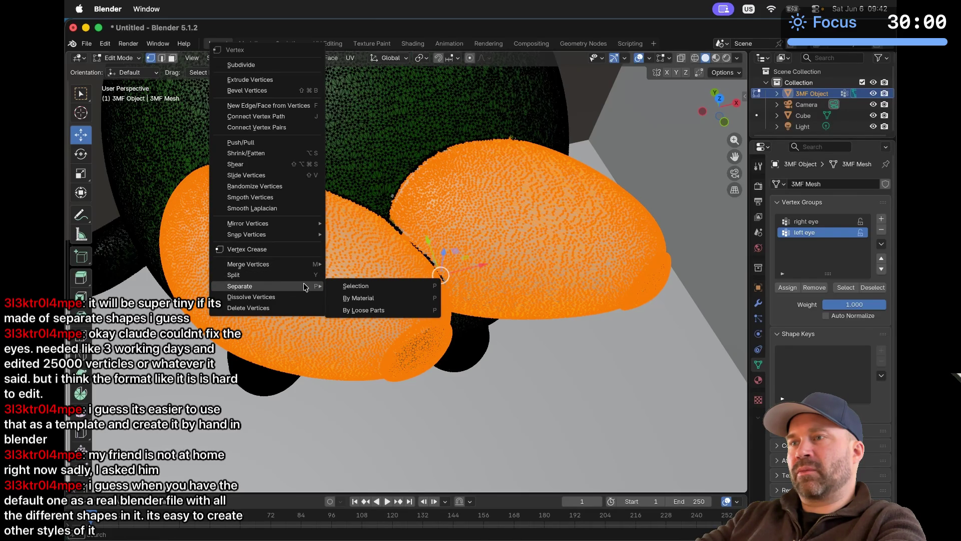
click(303, 295)
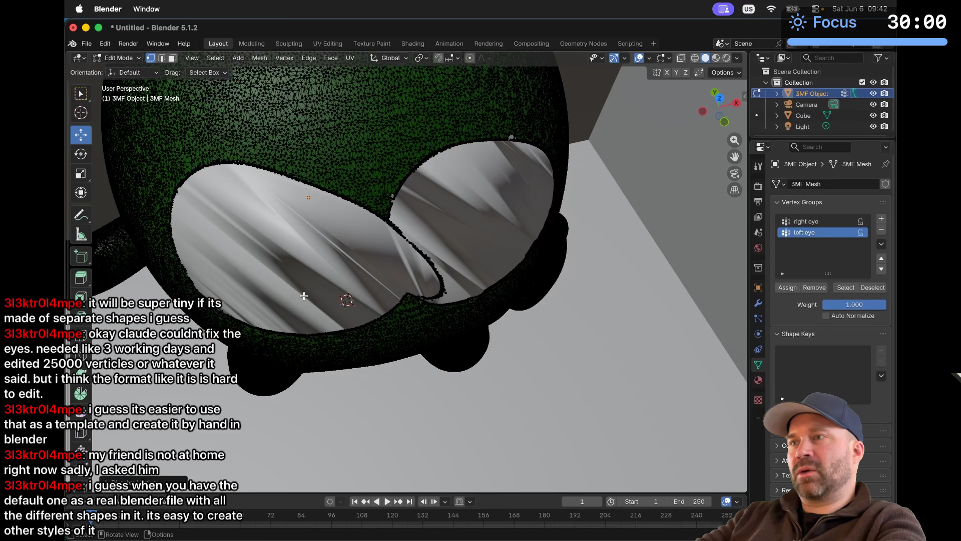
scroll(380, 306, up, 10)
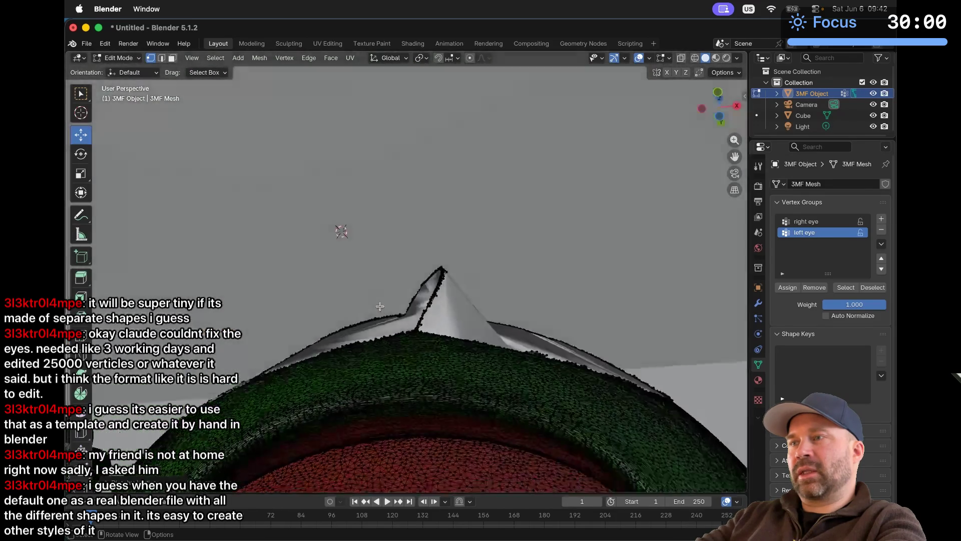
scroll(380, 306, down, 10)
key(super+z)
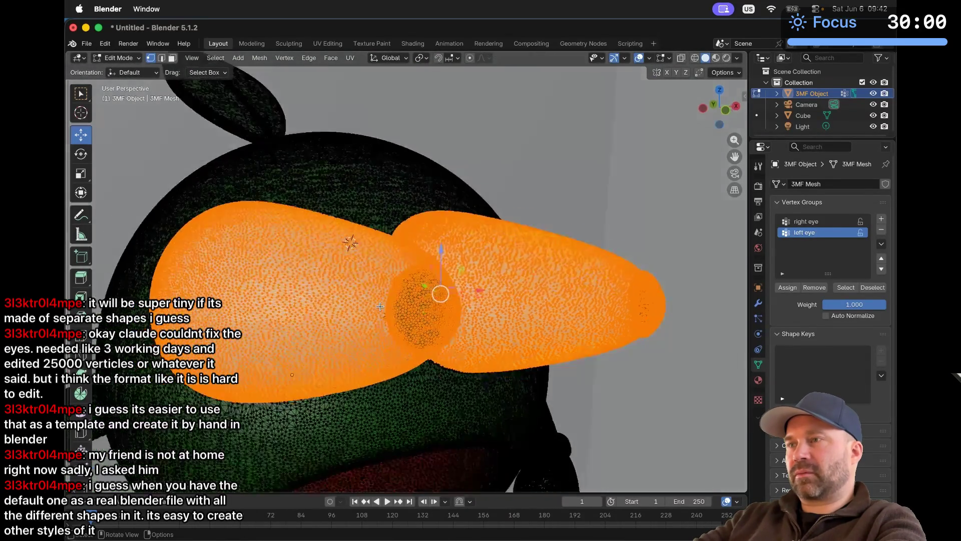
scroll(380, 306, up, 5)
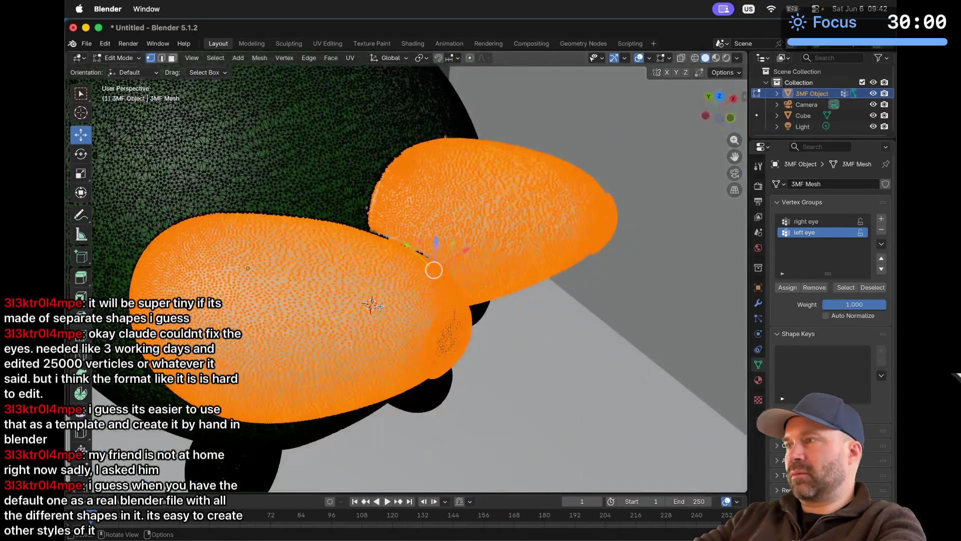
Step: Deselect the left eye vertex group, leaving only the right eye selected; browse the Mesh menus without choosing
click(869, 288)
scroll(442, 304, down, 5)
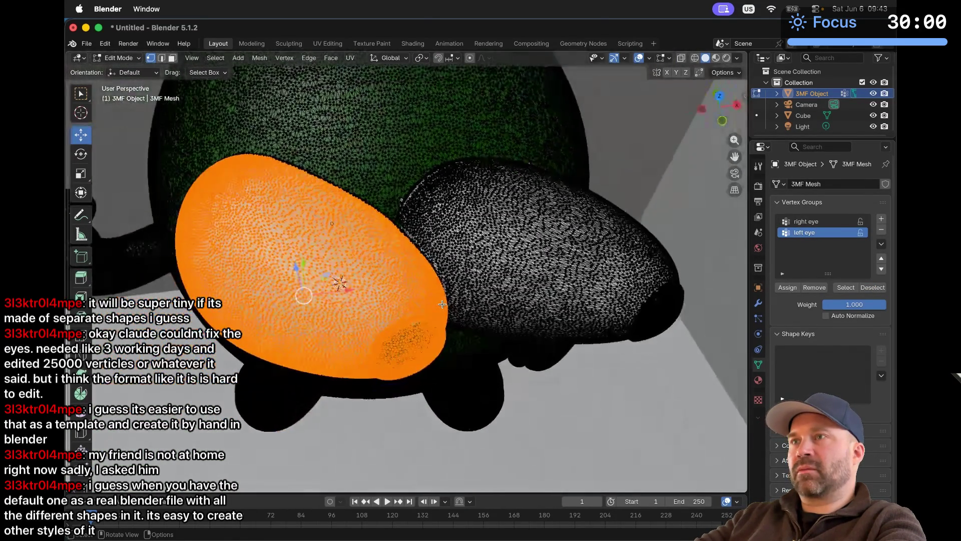
click(259, 58)
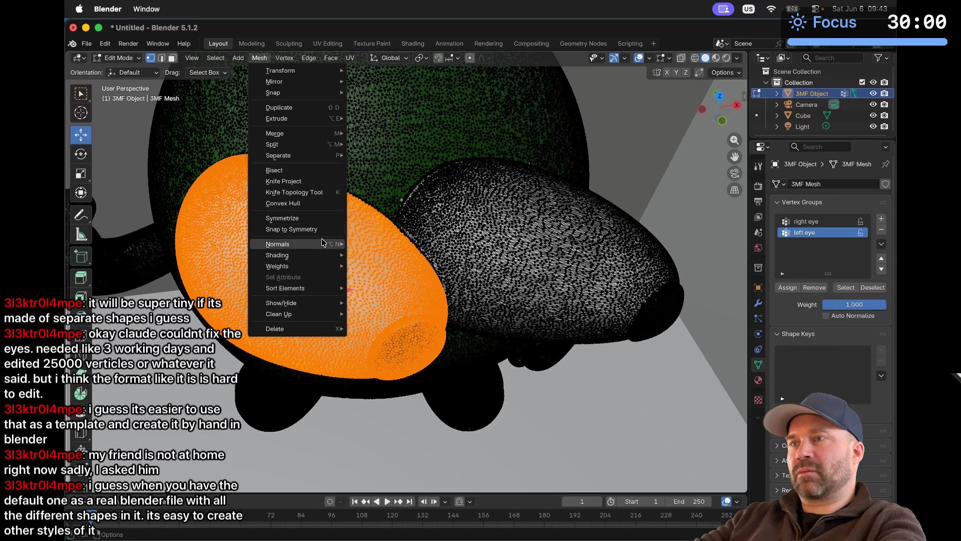
mouse_move(326, 303)
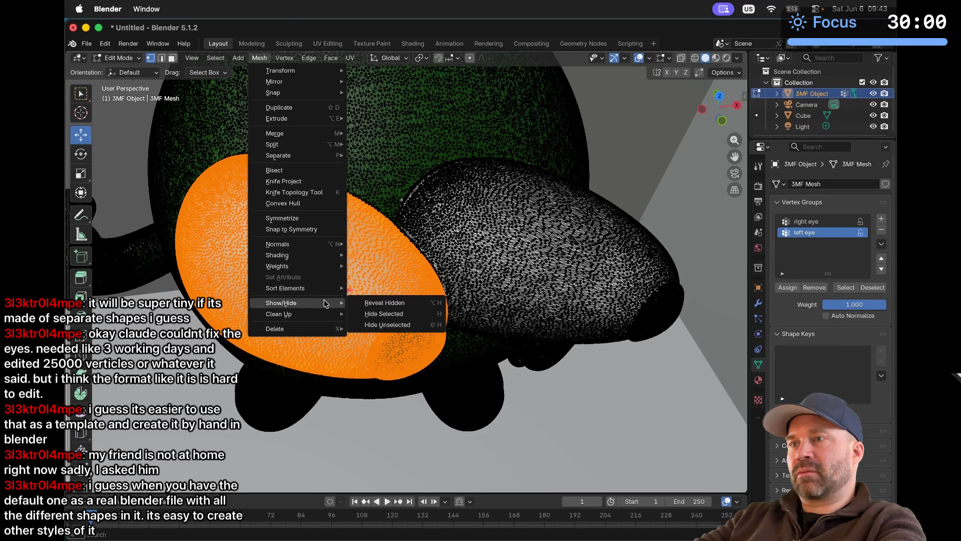
mouse_move(292, 59)
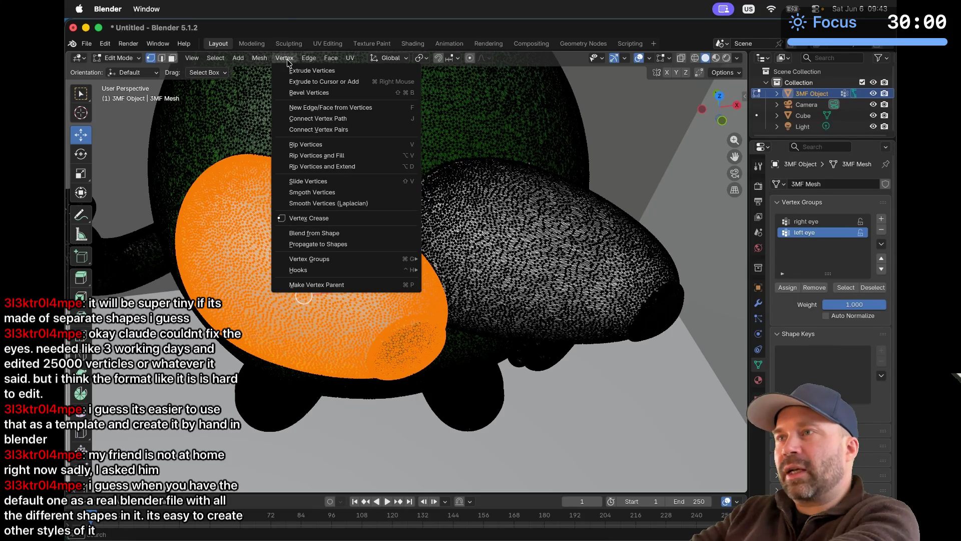
mouse_move(330, 60)
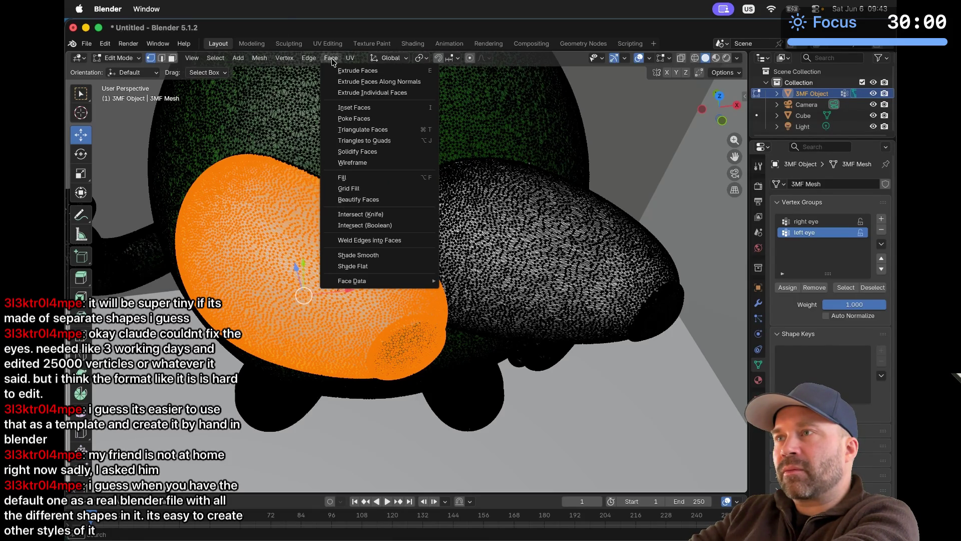
mouse_move(259, 59)
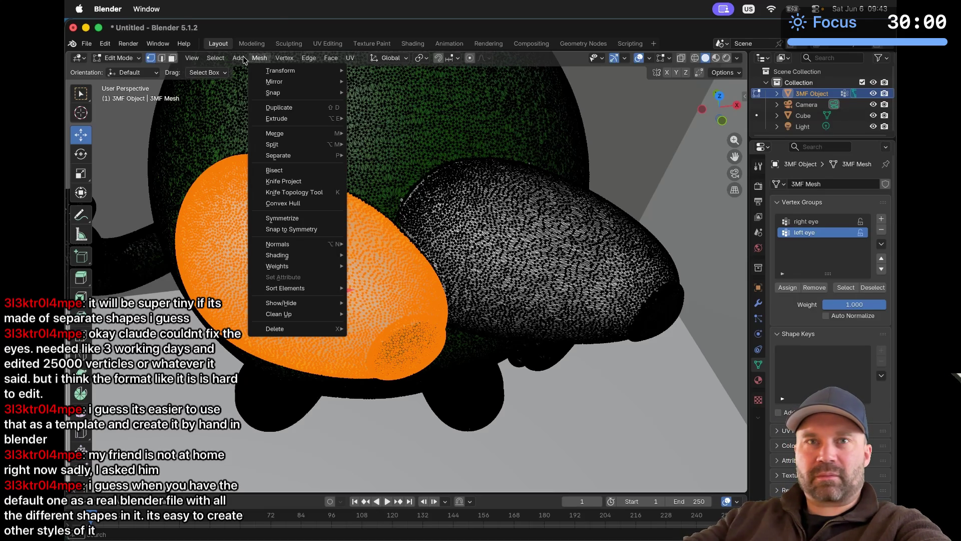
key(Escape)
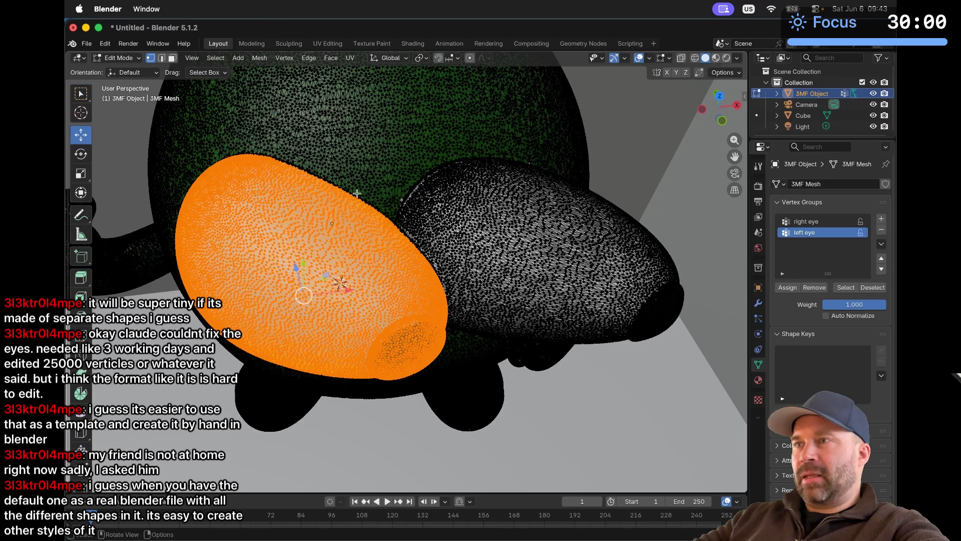
Step: Orbit to view the model from below, then bring up the app switcher with Cmd+Tab
mouse_move(361, 205)
middle_down()
mouse_move(360, 150)
mouse_move(360, 204)
middle_up()
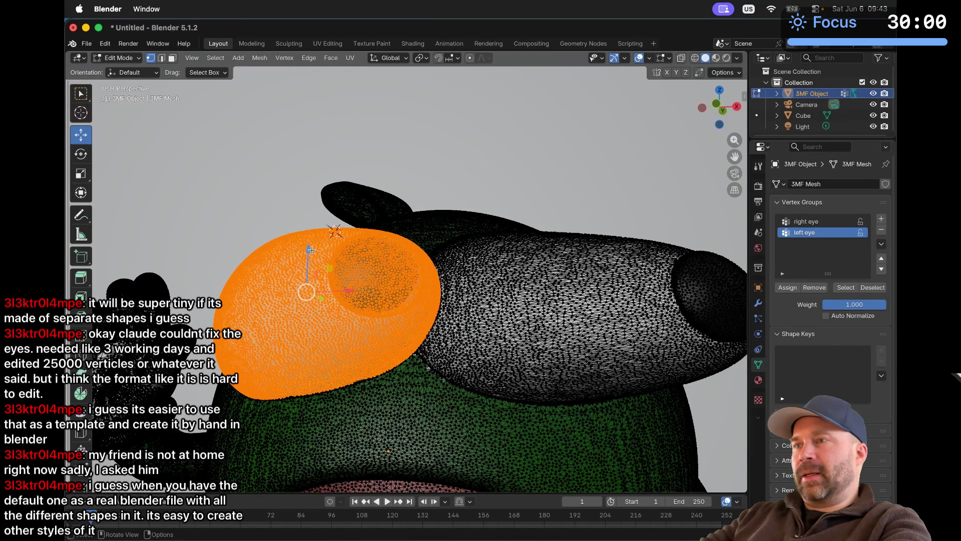
scroll(300, 201, up, 5)
key(super+Tab)
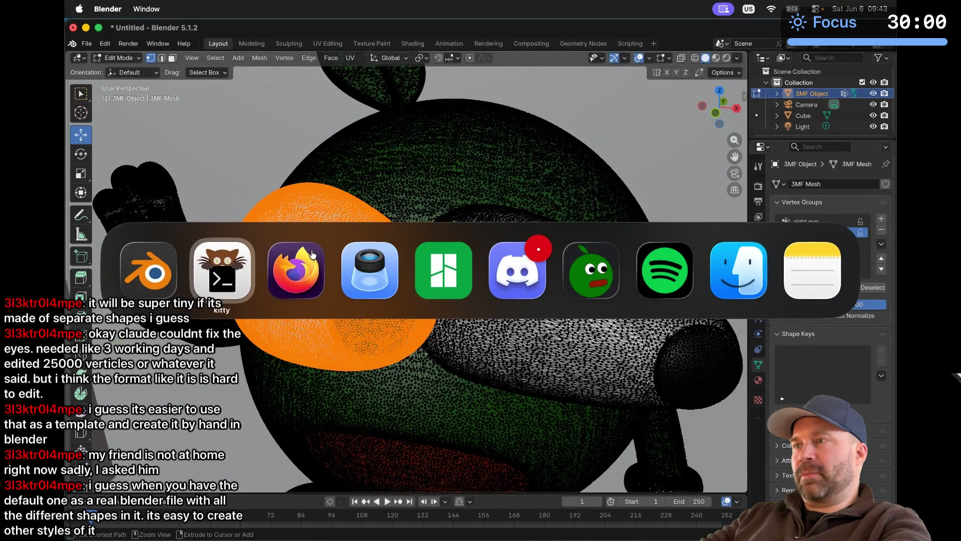
Step: Switch to Bambu Studio and orbit down onto the plate to inspect the apple's mouth
key(super+Tab)
key(super+Tab)
key(super+Tab)
scroll(498, 299, up, 5)
scroll(498, 299, down, 4)
mouse_move(503, 327)
mouse_down()
mouse_move(487, 392)
mouse_move(501, 396)
mouse_up()
scroll(584, 308, up, 10)
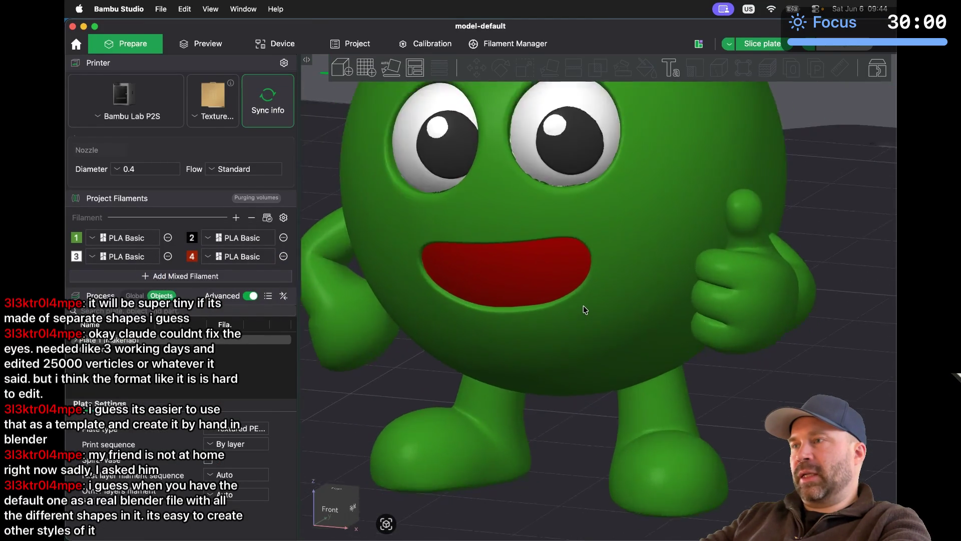
scroll(584, 309, down, 3)
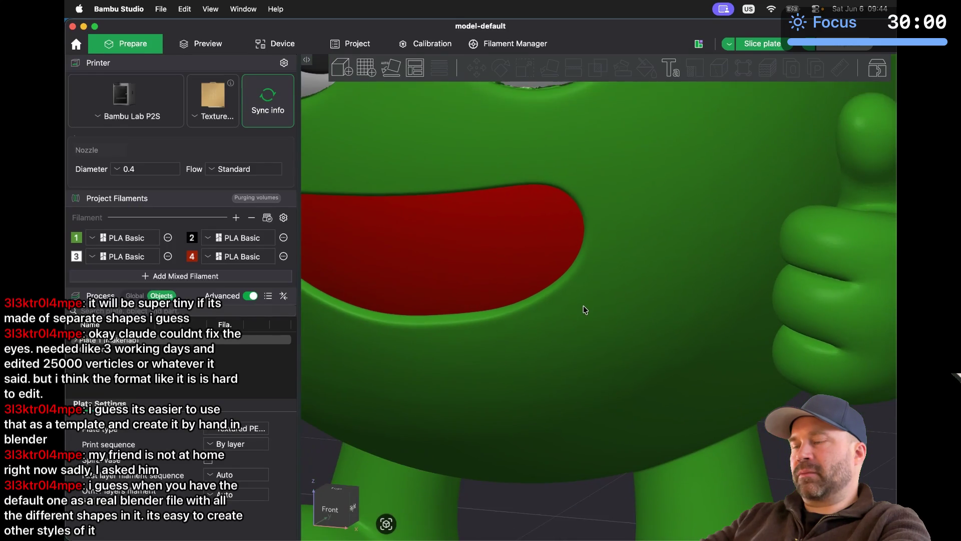
scroll(550, 497, up, 5)
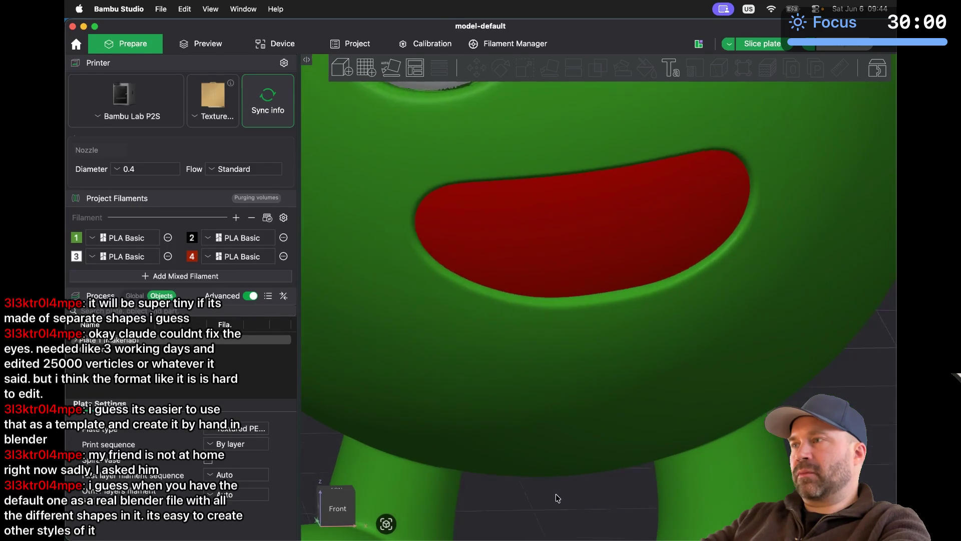
scroll(551, 493, down, 5)
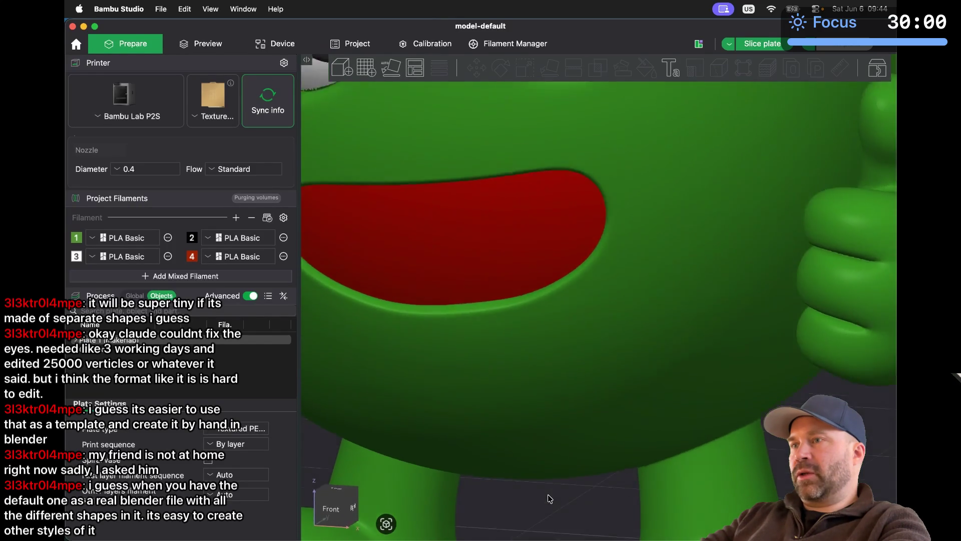
scroll(471, 382, up, 5)
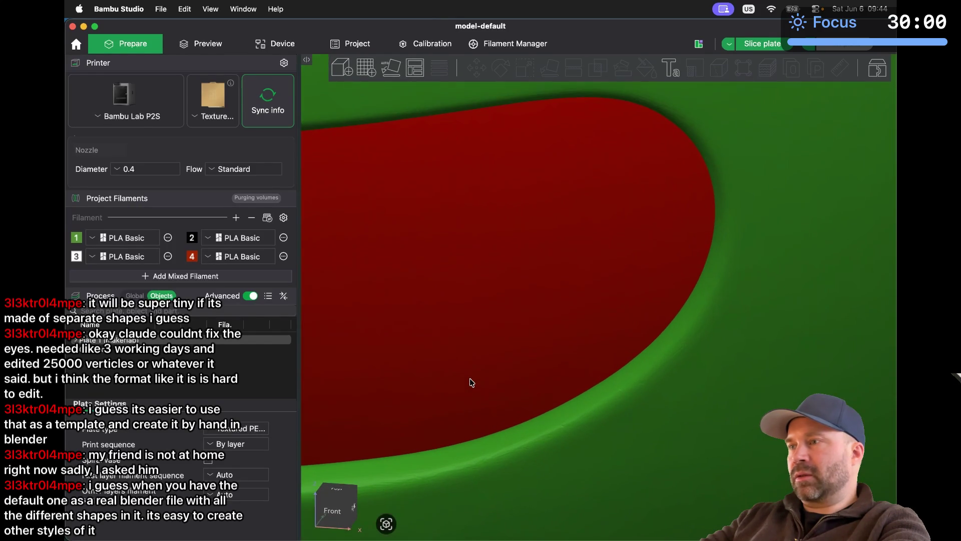
scroll(634, 257, down, 2)
scroll(638, 257, up, 2)
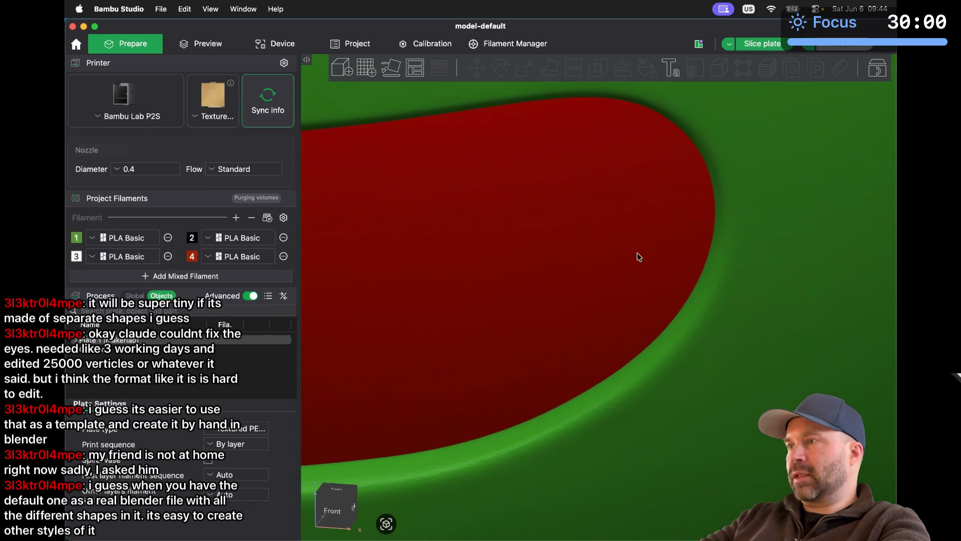
scroll(571, 268, down, 10)
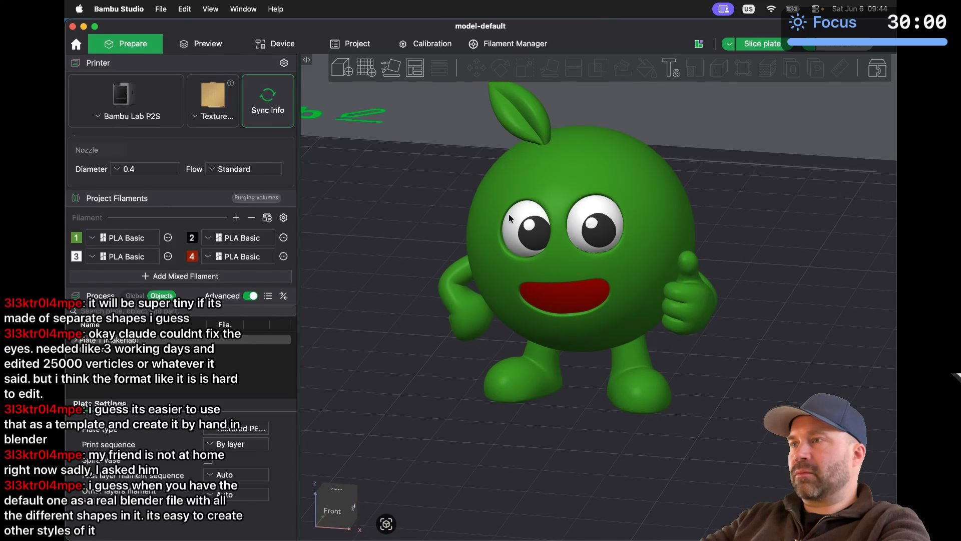
Step: Zoom in close on the mascot's eyes, then close the model-default project window
scroll(509, 218, down, 3)
scroll(509, 218, up, 10)
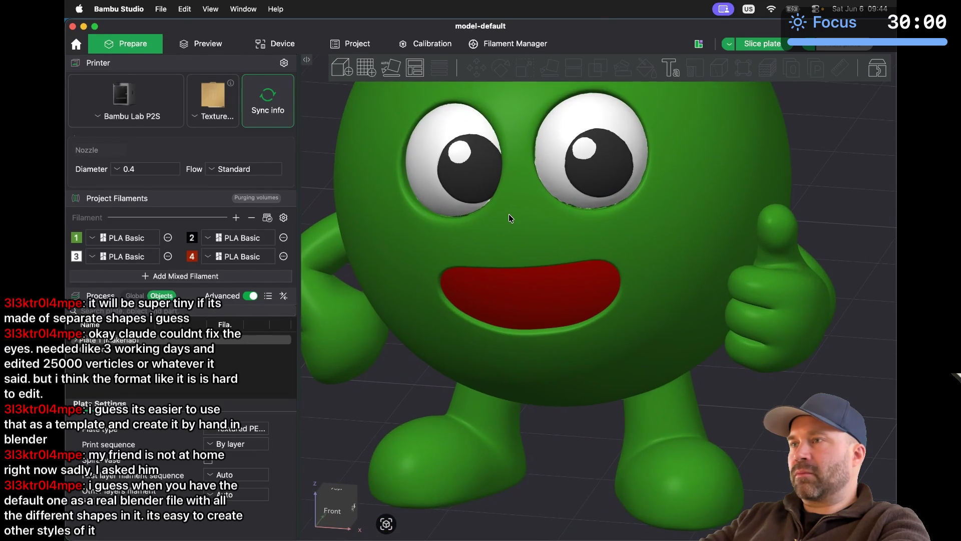
scroll(509, 218, up, 5)
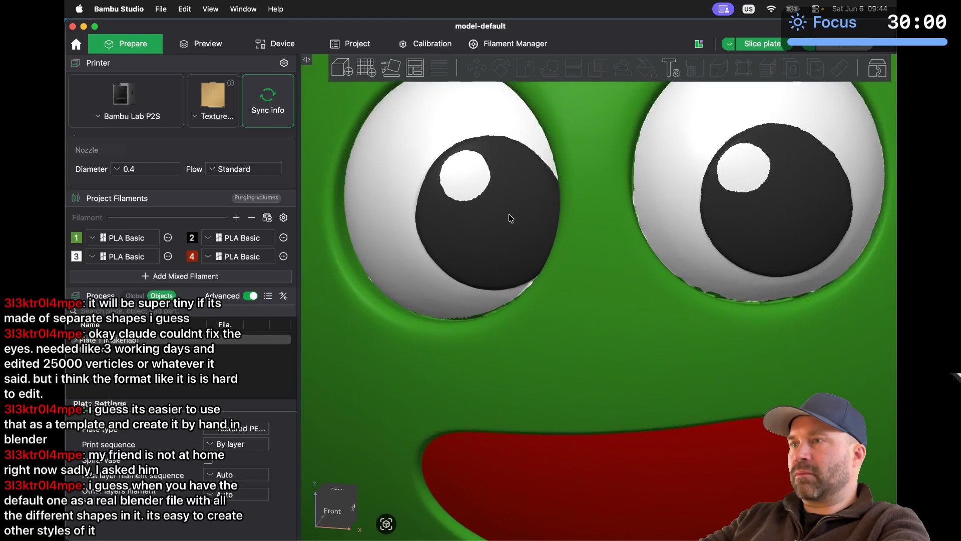
scroll(509, 217, down, 2)
scroll(509, 217, up, 3)
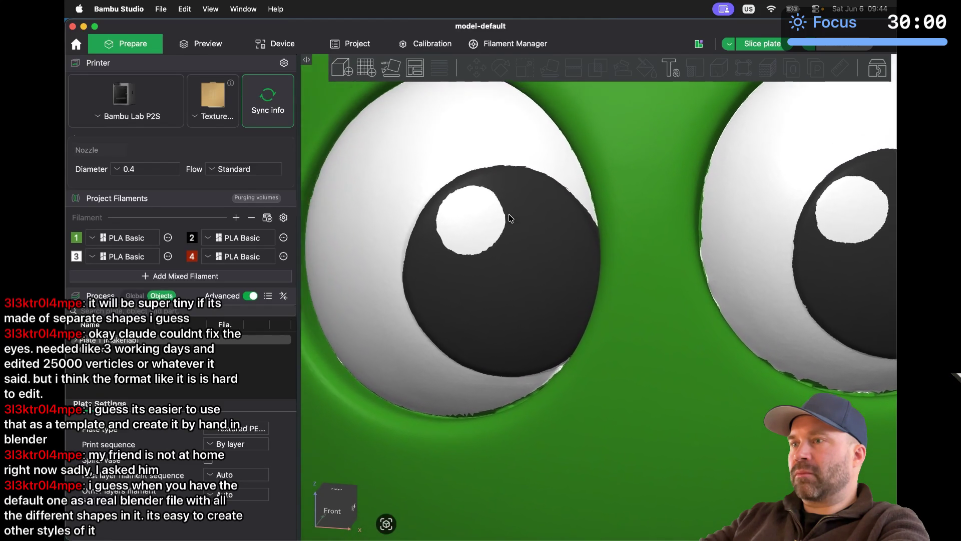
scroll(509, 218, up, 3)
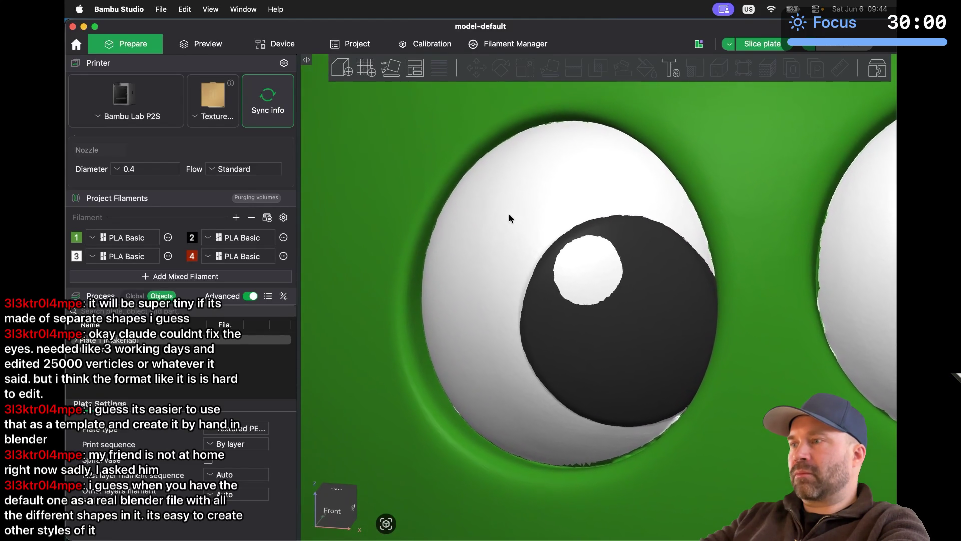
scroll(509, 218, up, 3)
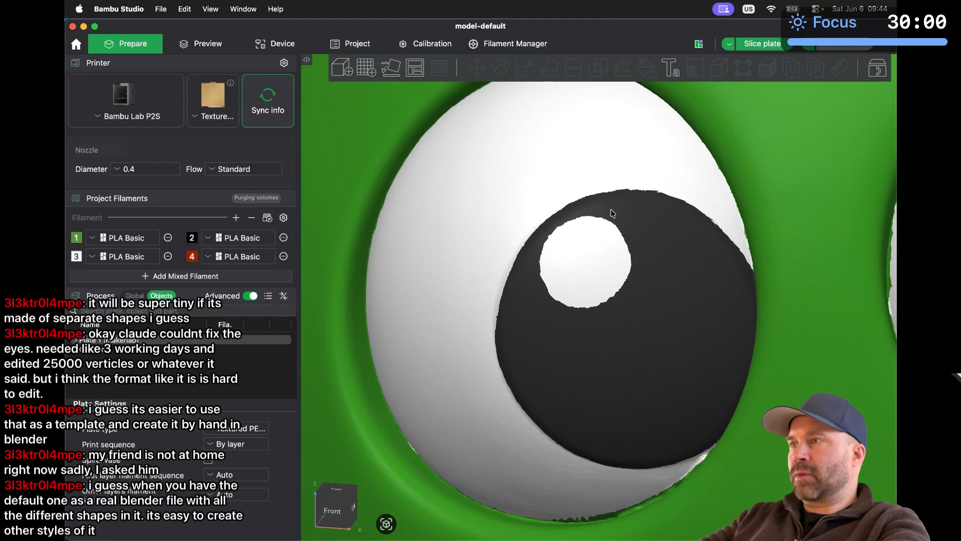
scroll(510, 293, up, 2)
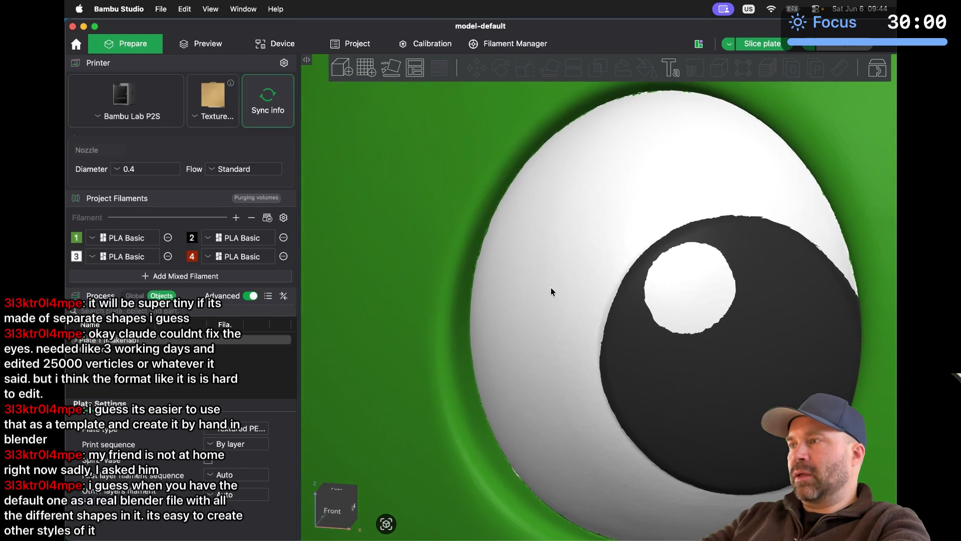
scroll(551, 292, down, 5)
scroll(551, 291, up, 6)
scroll(551, 291, right, 3)
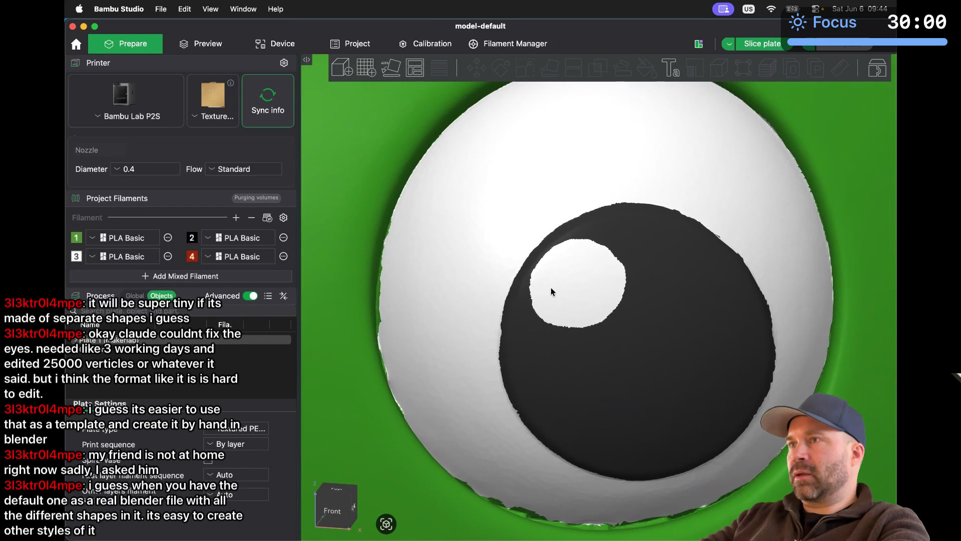
scroll(551, 291, down, 10)
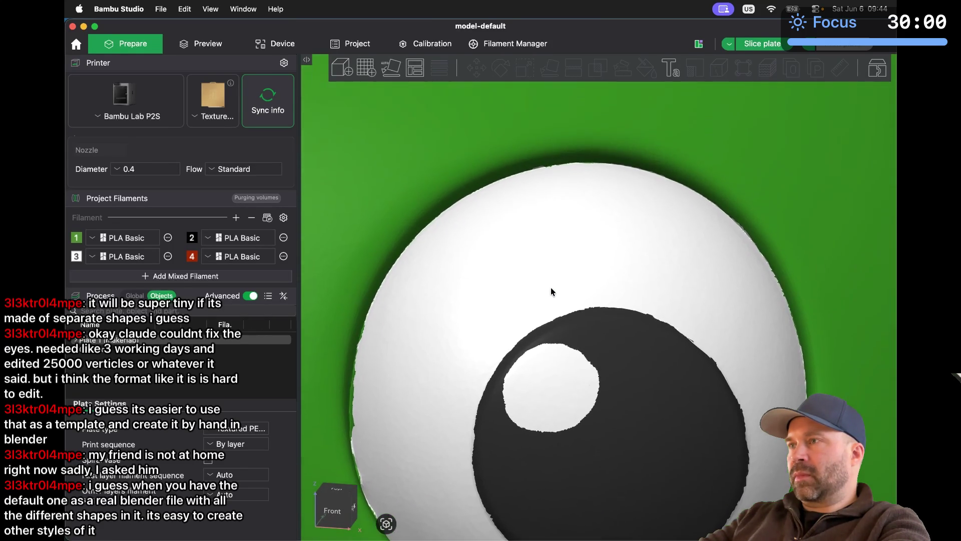
scroll(551, 292, up, 2)
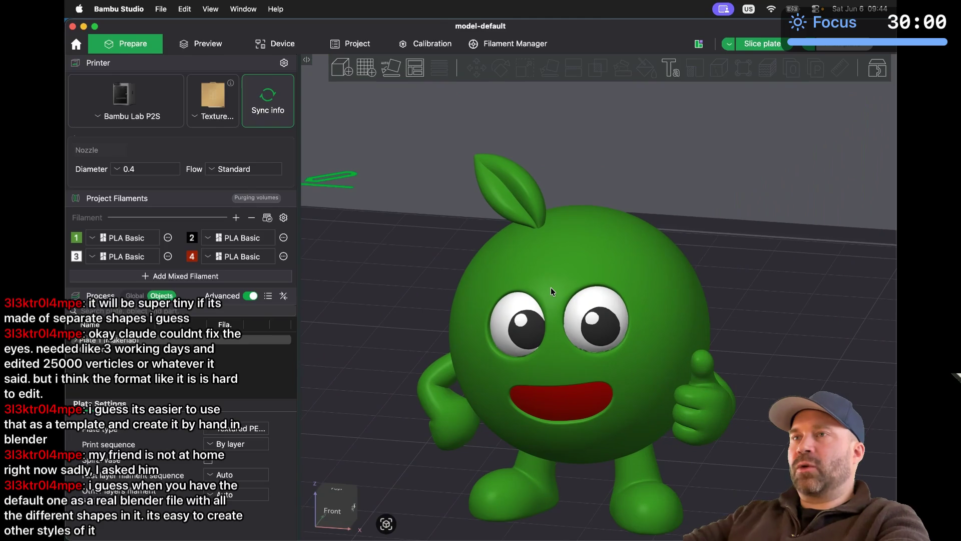
click(73, 27)
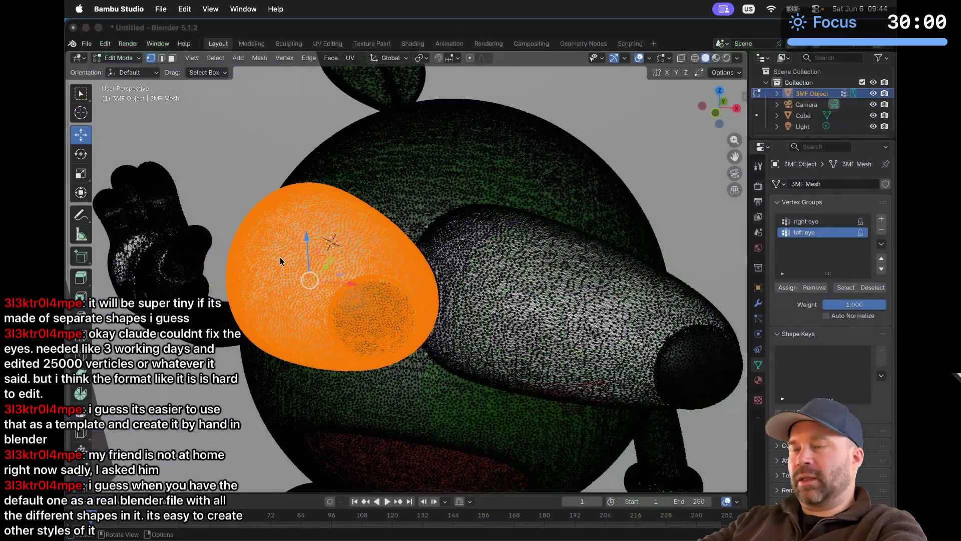
Step: In kitty, go up to the parent folder with cd .. and list the model folders with ls -l
key(super+Tab)
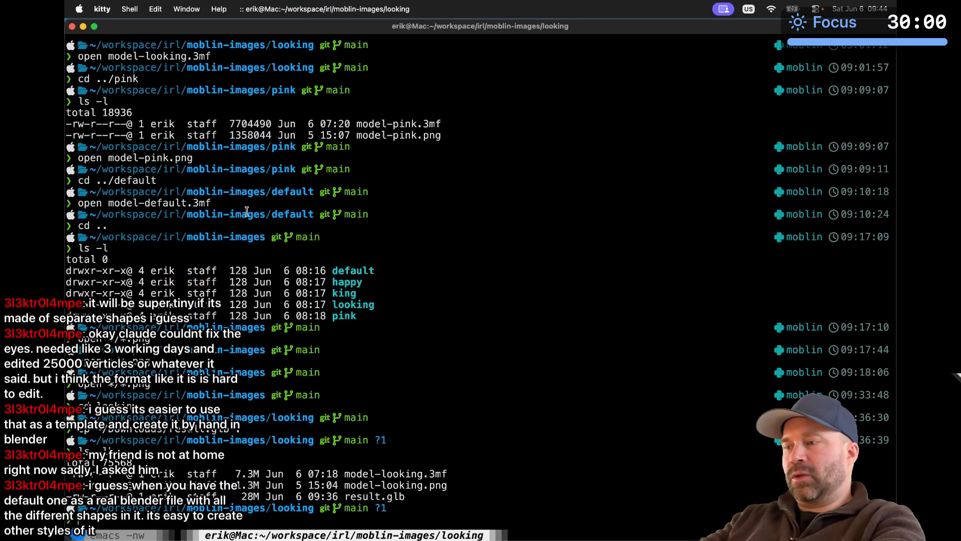
key(Return)
text(ls -l)
key(Return)
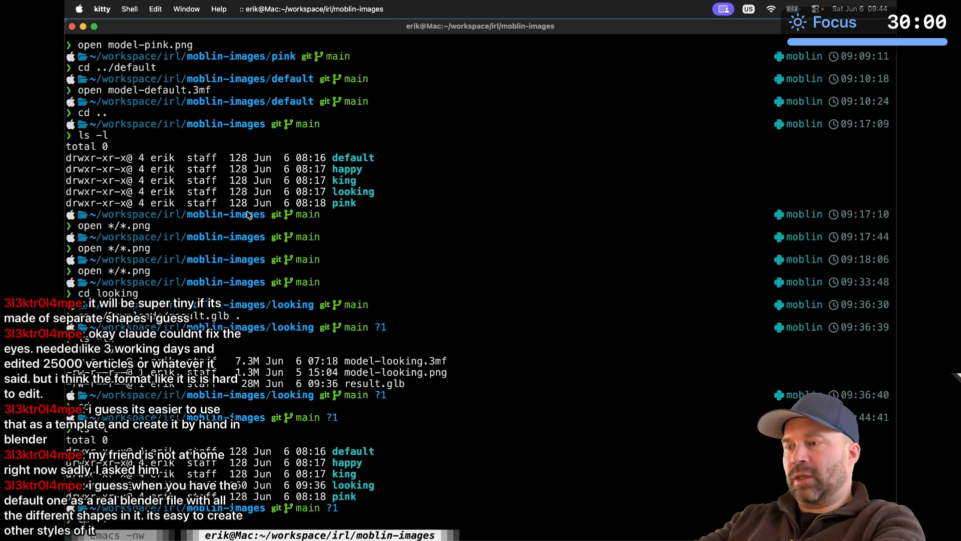
Step: Enter the happy folder and open model-happy.3mf using tab completion
key(Return)
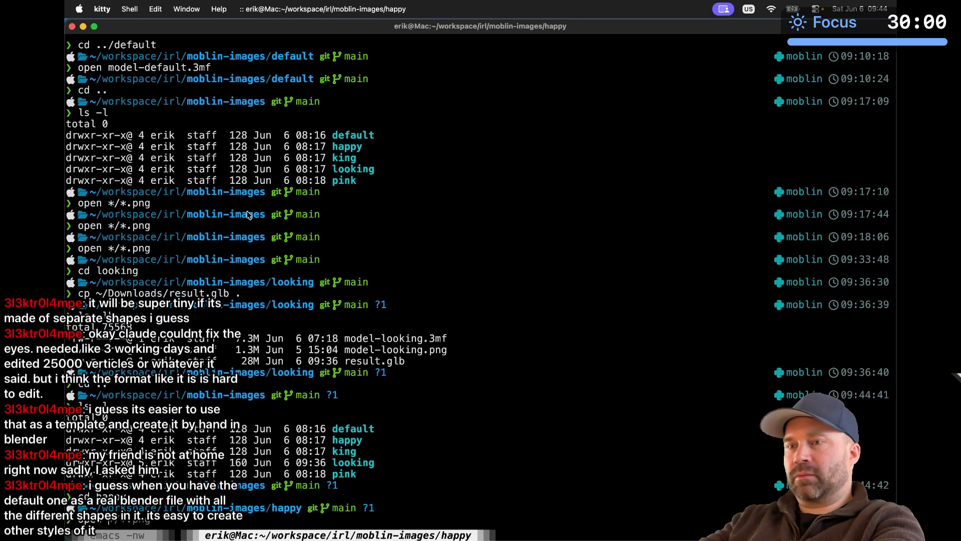
key(Tab)
text(http)
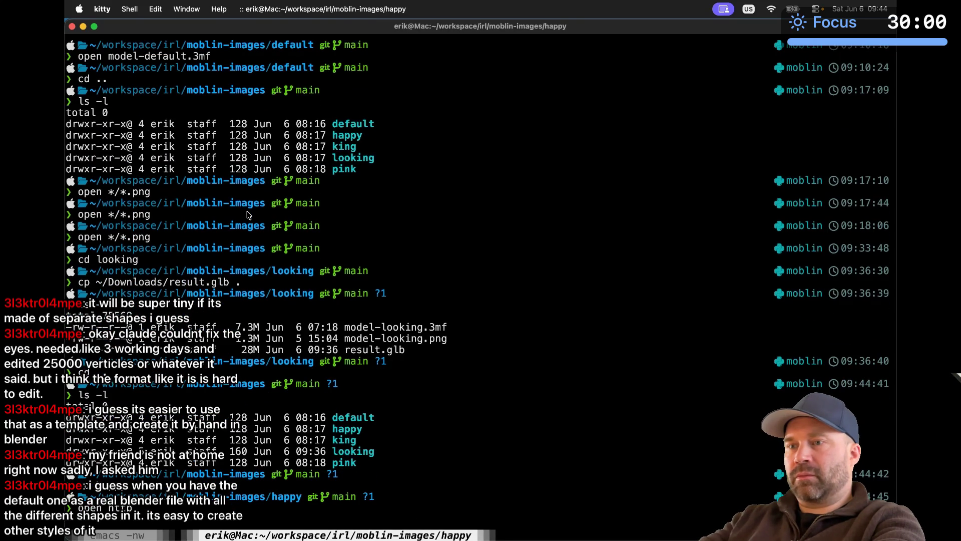
key(BackSpace)
key(BackSpace)
key(BackSpace)
text(m)
key(Tab)
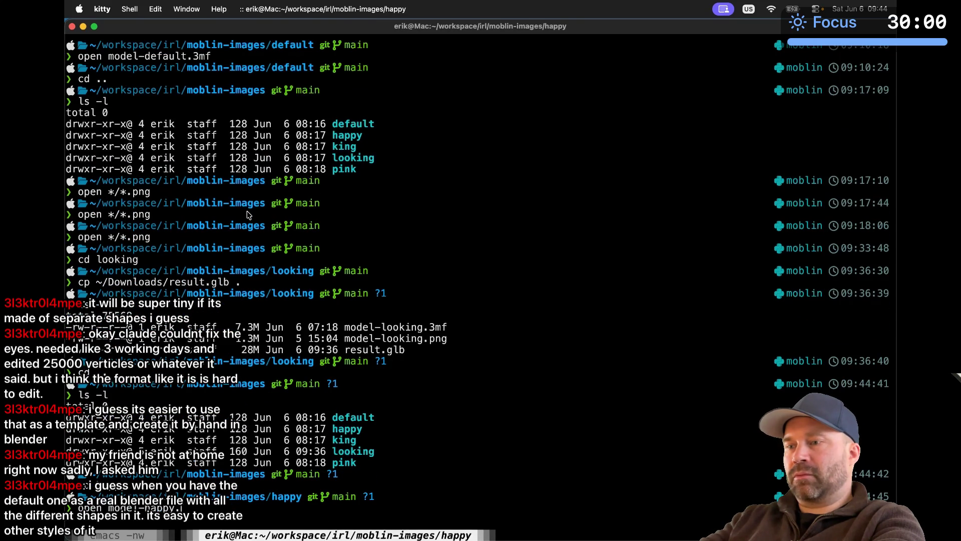
key(Return)
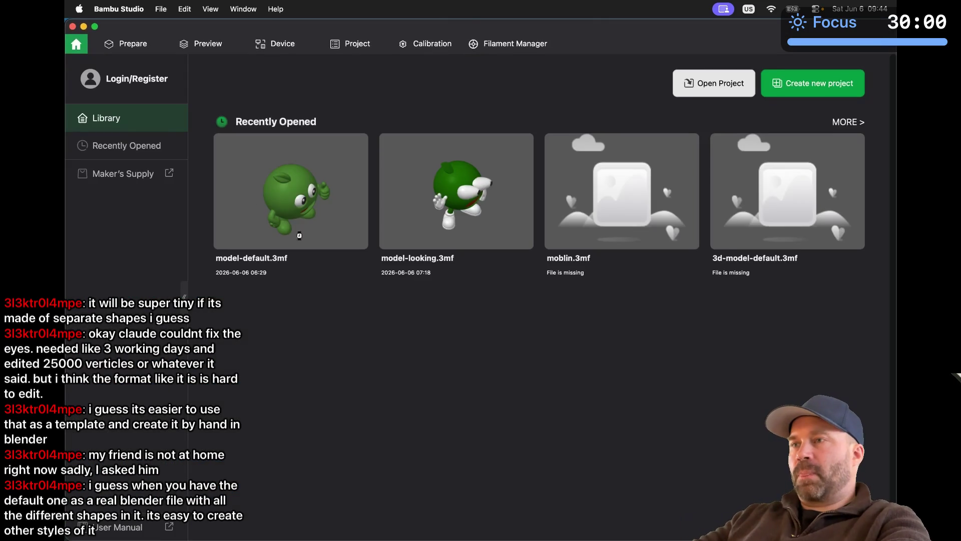
Step: Zoom in on the ragged red mouth rim and select the blue model object quant_1
scroll(615, 249, up, 10)
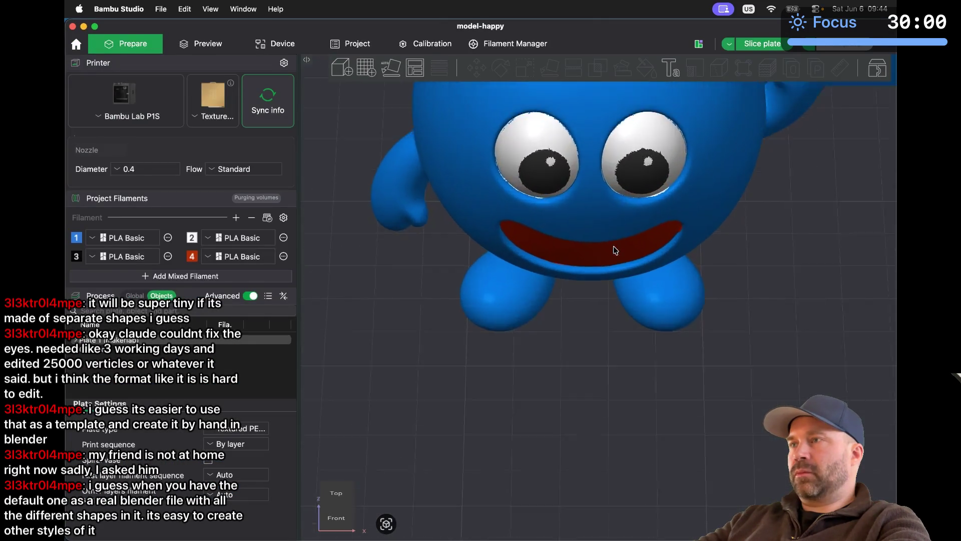
scroll(616, 250, up, 3)
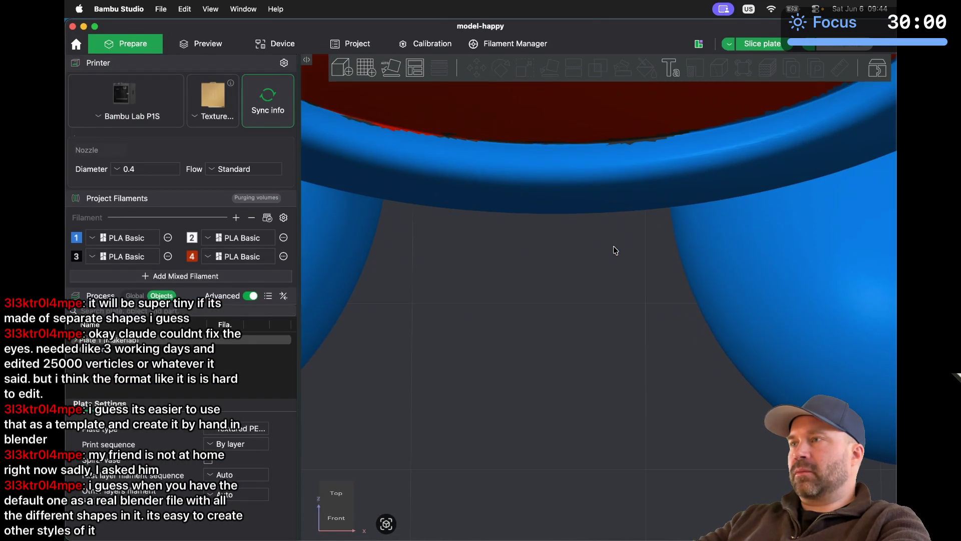
scroll(616, 250, up, 5)
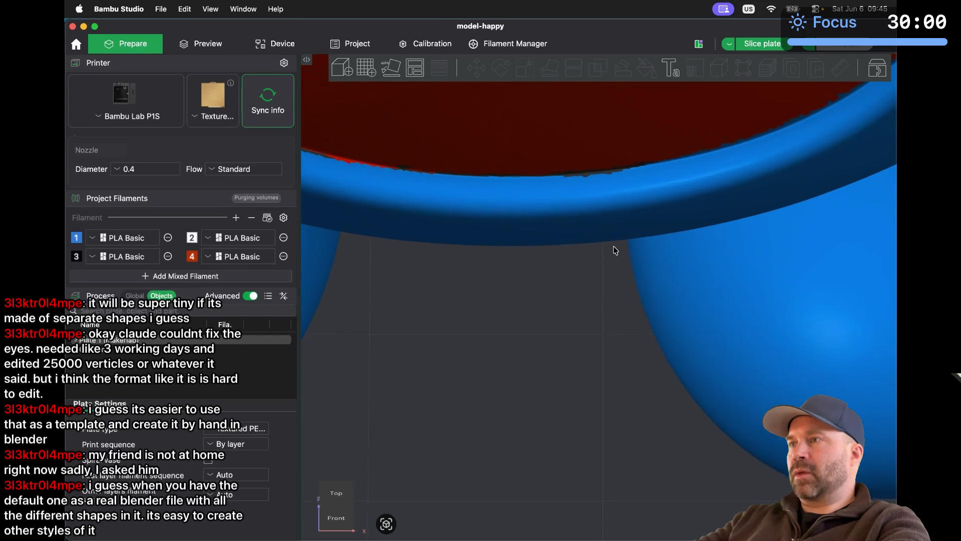
scroll(615, 250, up, 5)
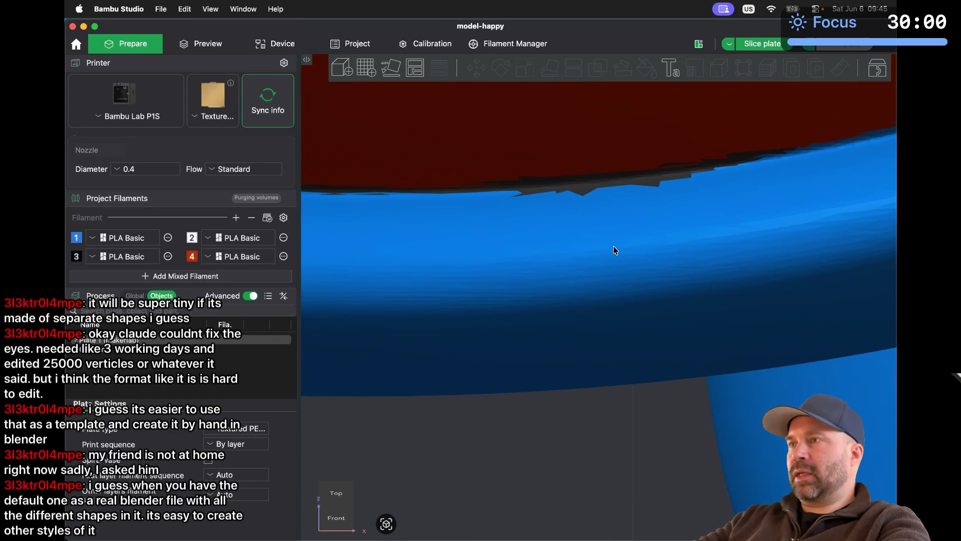
scroll(615, 249, up, 5)
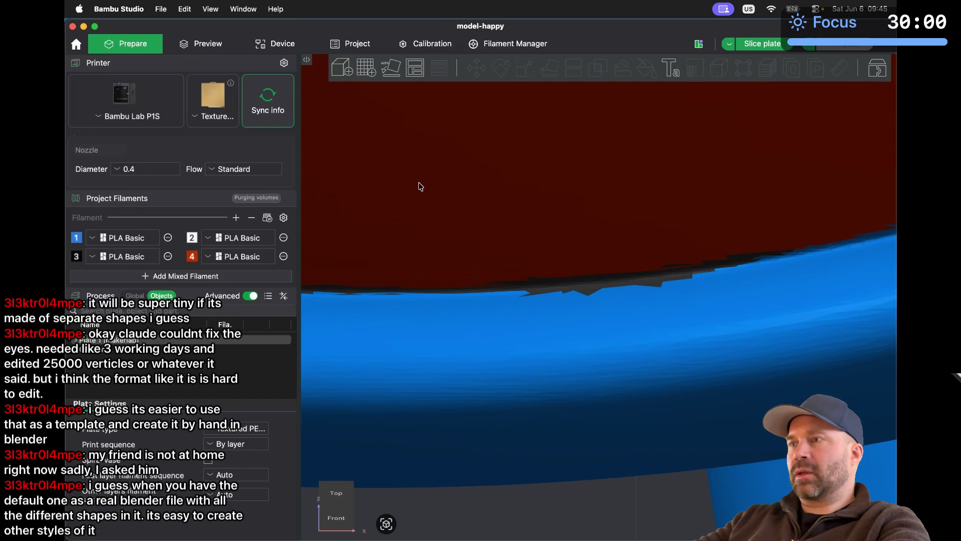
click(498, 314)
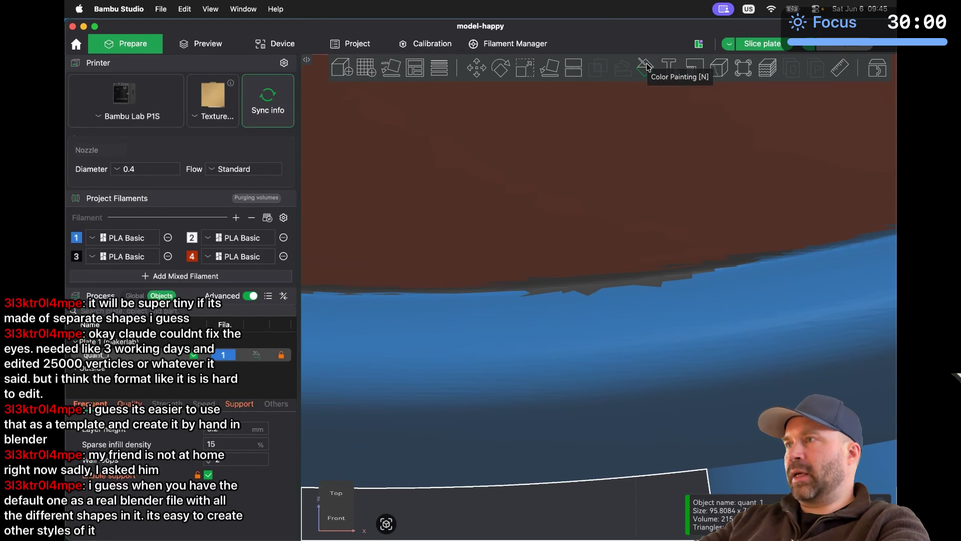
Step: With Color Painting, paint the four dark notches along the mouth's lower edge with blue filament 1
click(645, 67)
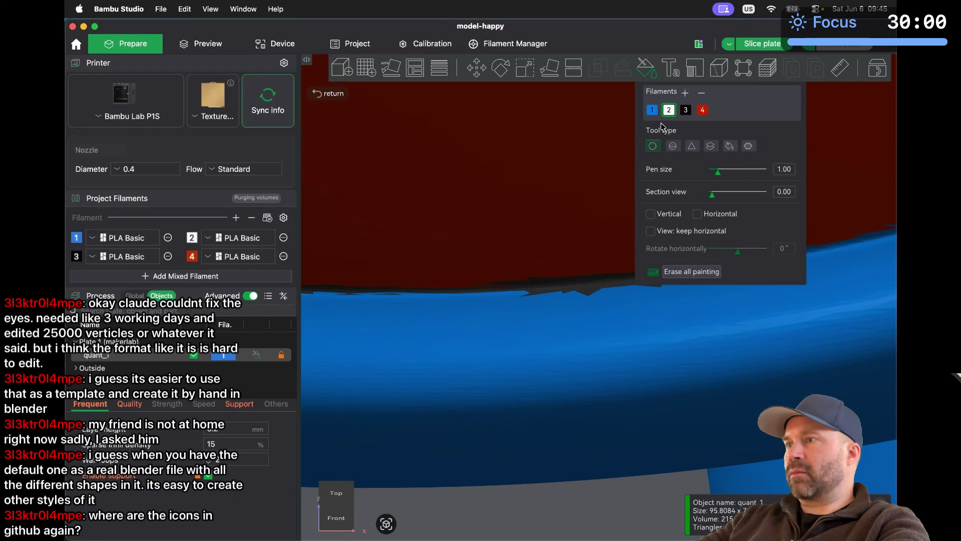
click(652, 110)
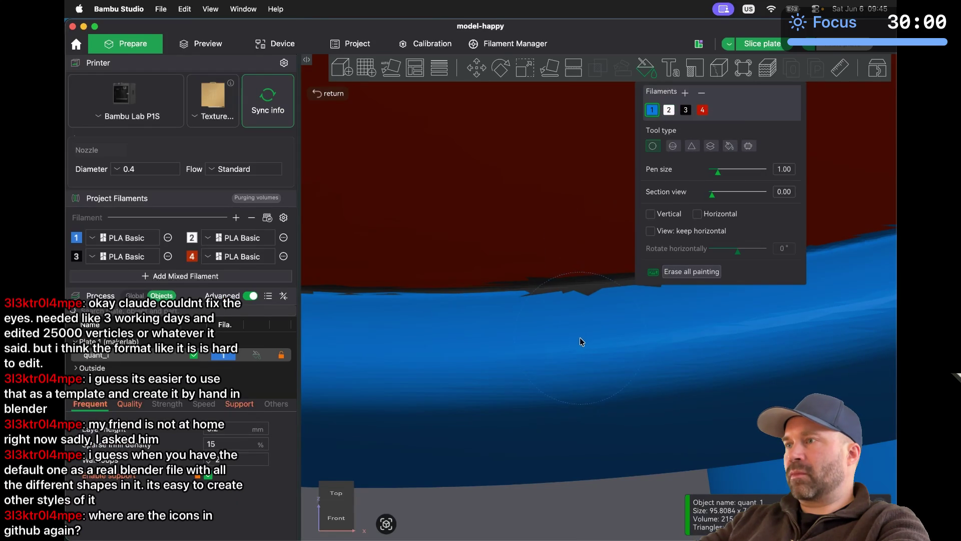
click(585, 354)
click(565, 353)
click(621, 353)
click(657, 349)
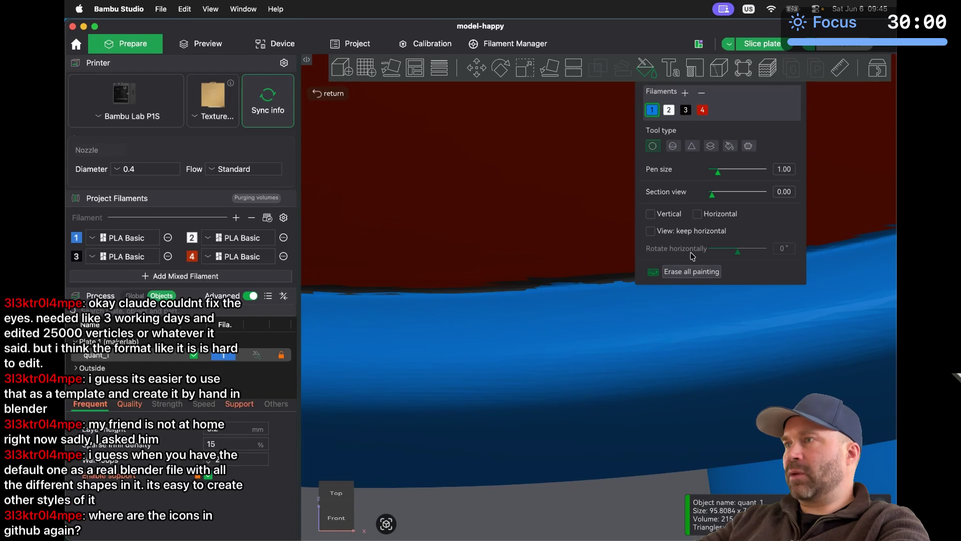
Step: Choose red filament 4 as the painting color
click(703, 110)
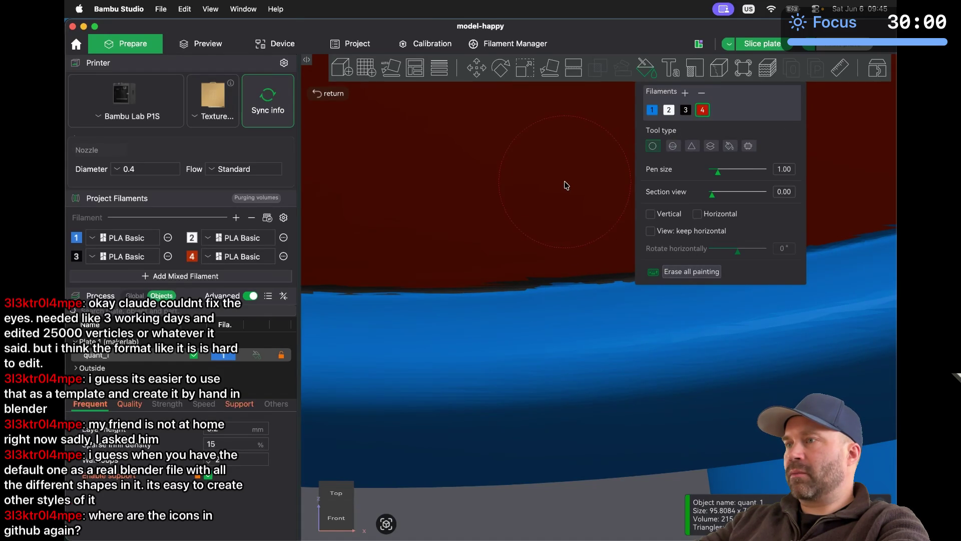
scroll(566, 185, down, 2)
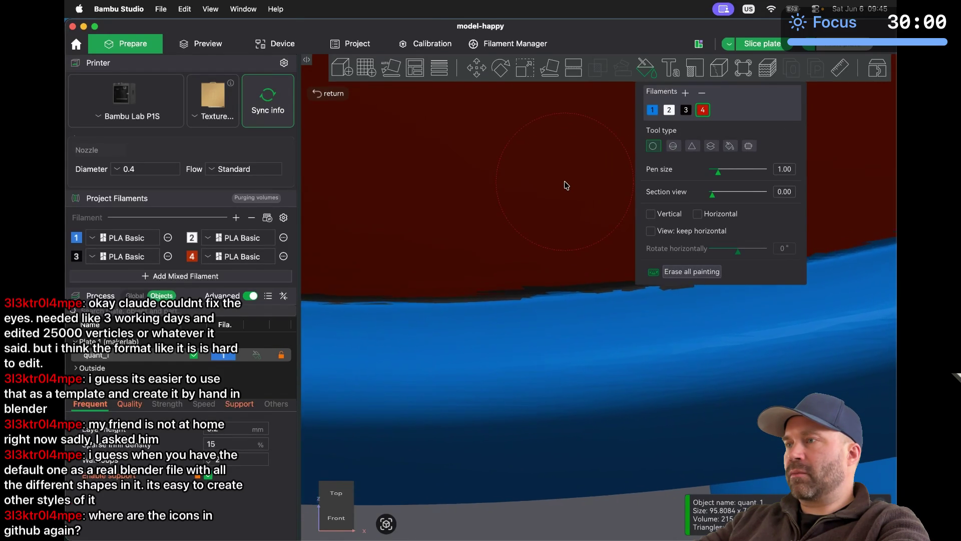
scroll(566, 185, down, 2)
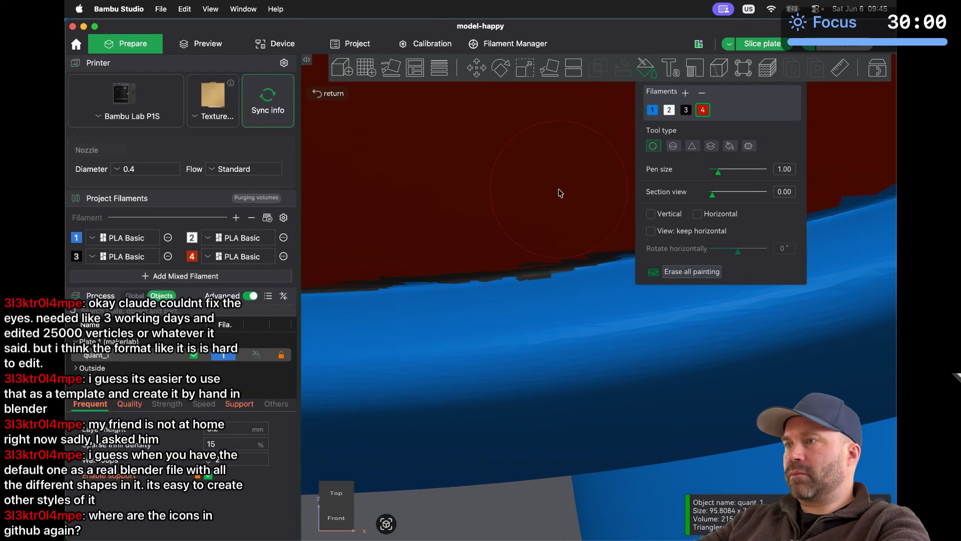